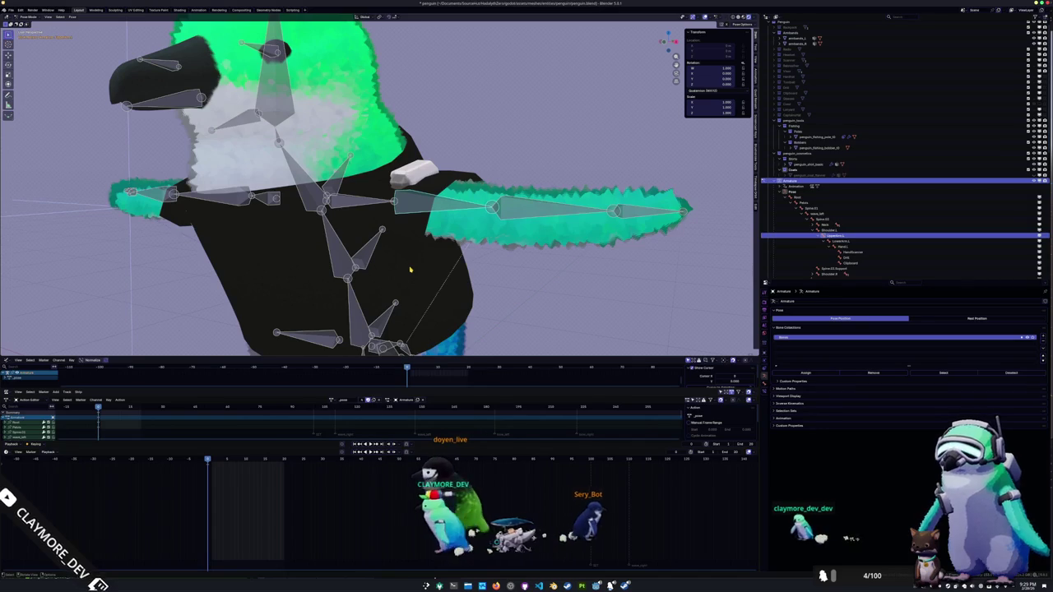
# - Test-rotate the left upper-arm bone and cancel each rotation to keep the T-pose
pyautogui.hotkey('ctrl', 'z')
pyautogui.hotkey('ctrl', 'z')
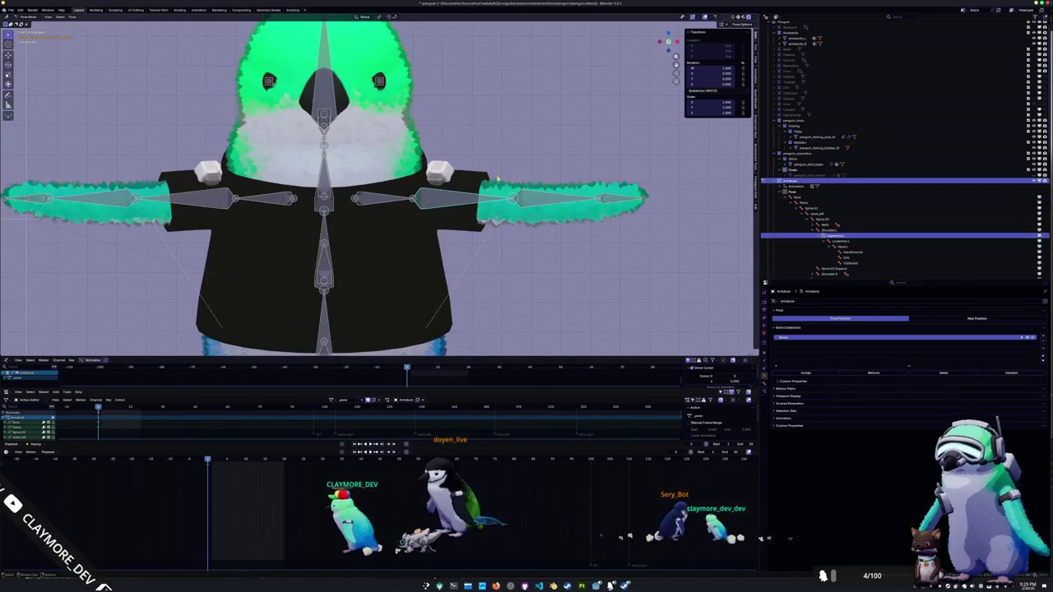
pyautogui.press('r')
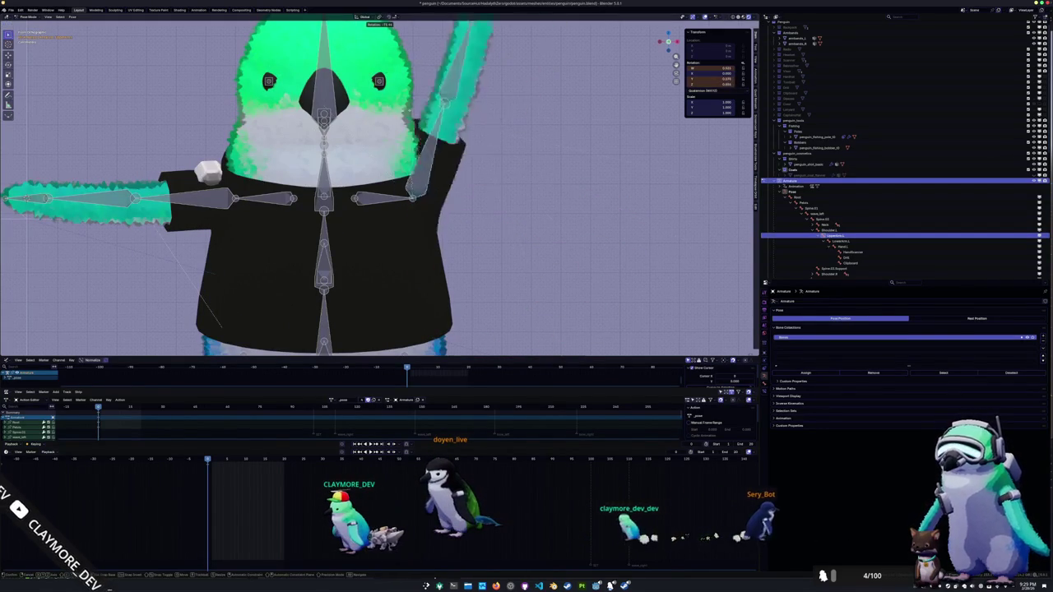
pyautogui.press('Escape')
pyautogui.scroll(-3, 427, 104)
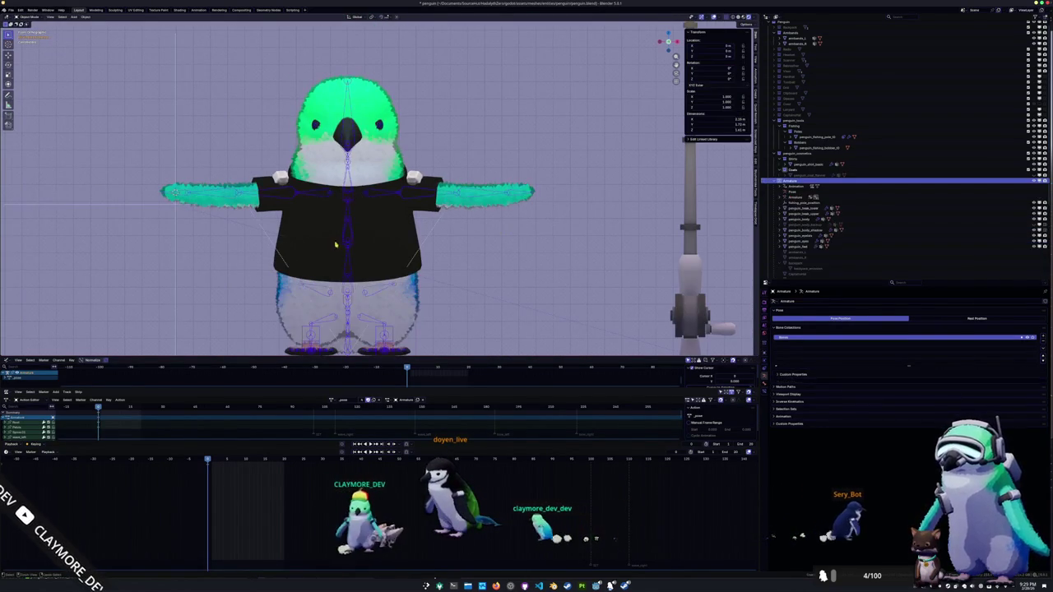
pyautogui.click(277, 194)
pyautogui.press('r')
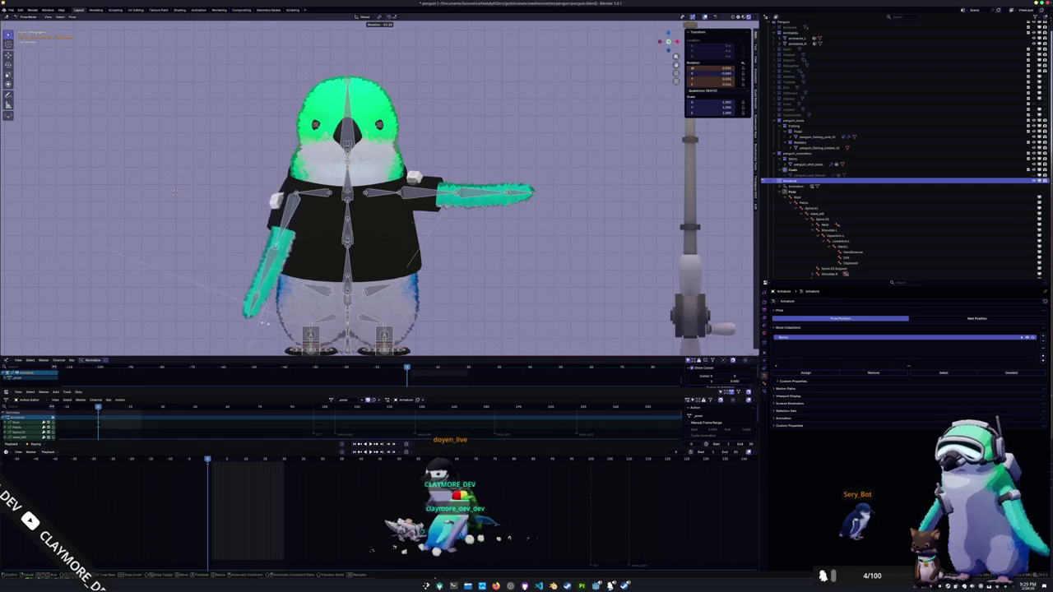
pyautogui.press('Escape')
# - Return to Object Mode and select the flannel coat mesh
pyautogui.hotkey('ctrl', 'Tab')
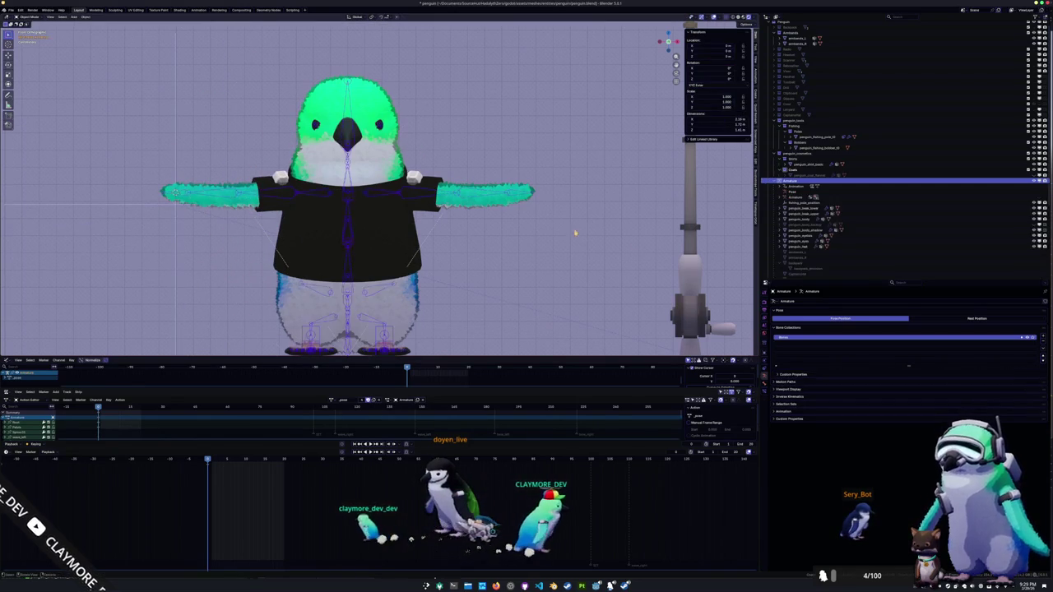
pyautogui.click(906, 173)
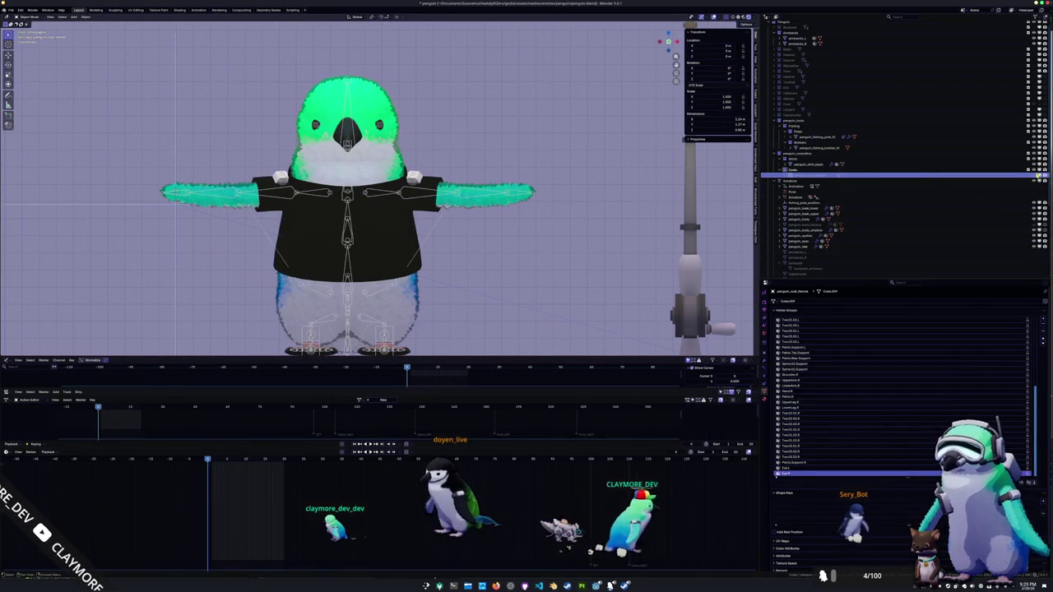
pyautogui.click(906, 180)
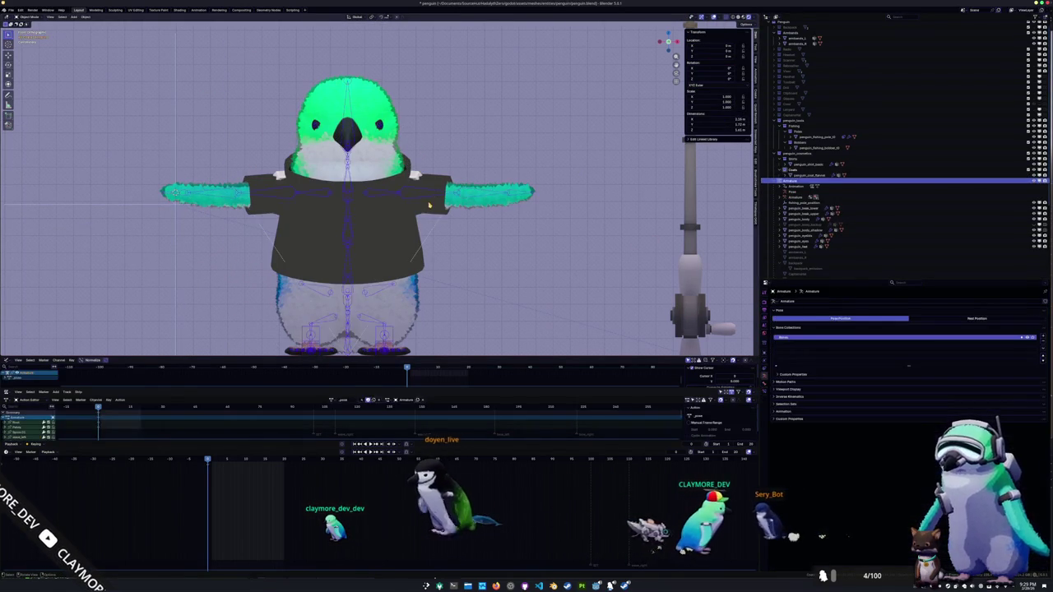
pyautogui.click(428, 204)
pyautogui.moveTo(429, 205); pyautogui.dragTo(614, 303, button='middle')
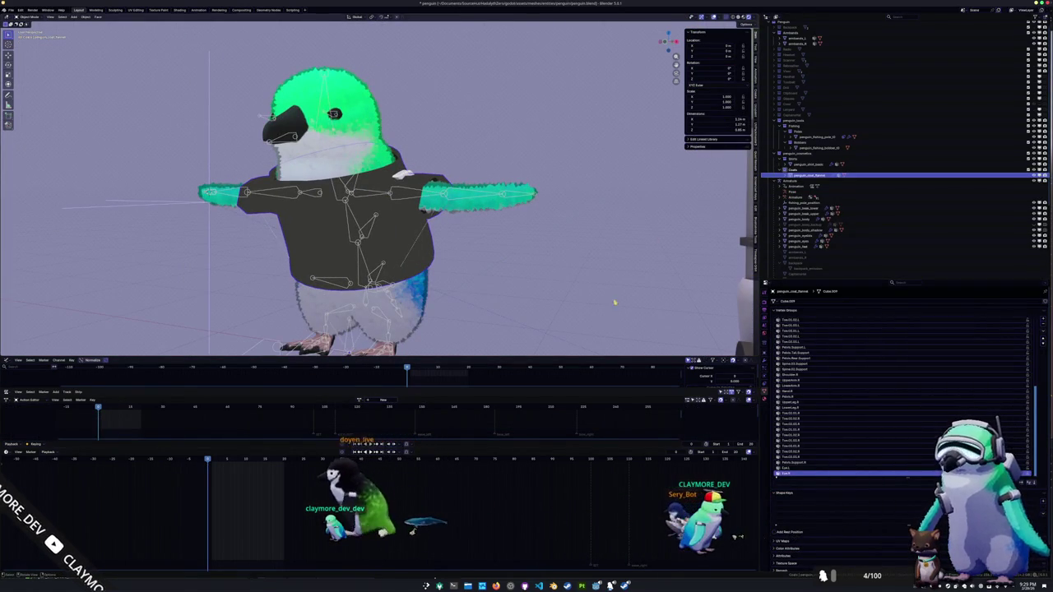
# - Put the coat in Weight Paint and display the upper-arm vertex group around the shoulder
pyautogui.hotkey('ctrl', 'Tab')
pyautogui.click(536, 266)
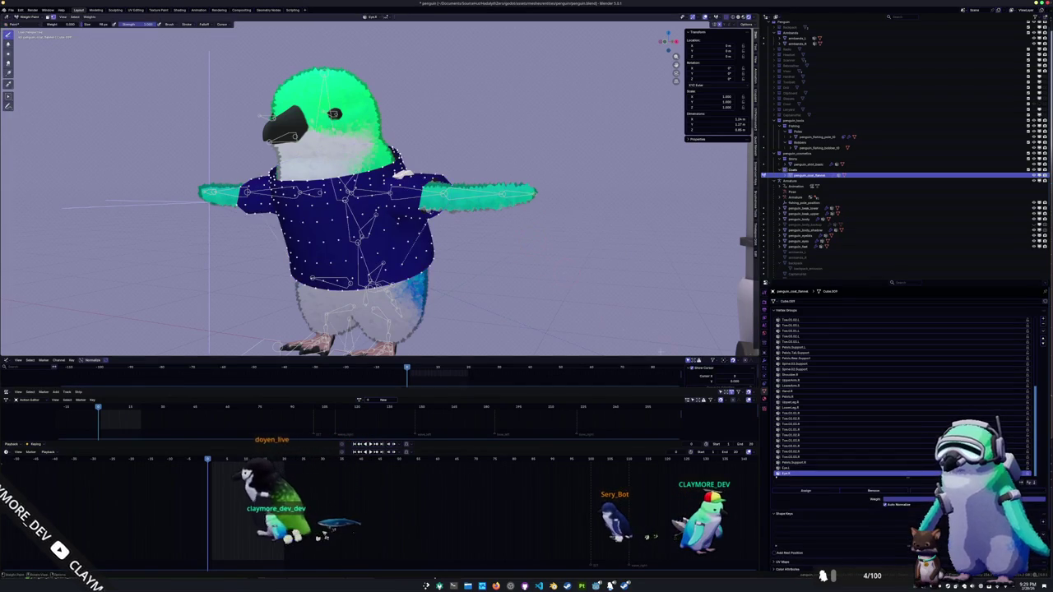
pyautogui.scroll(10, 844, 388)
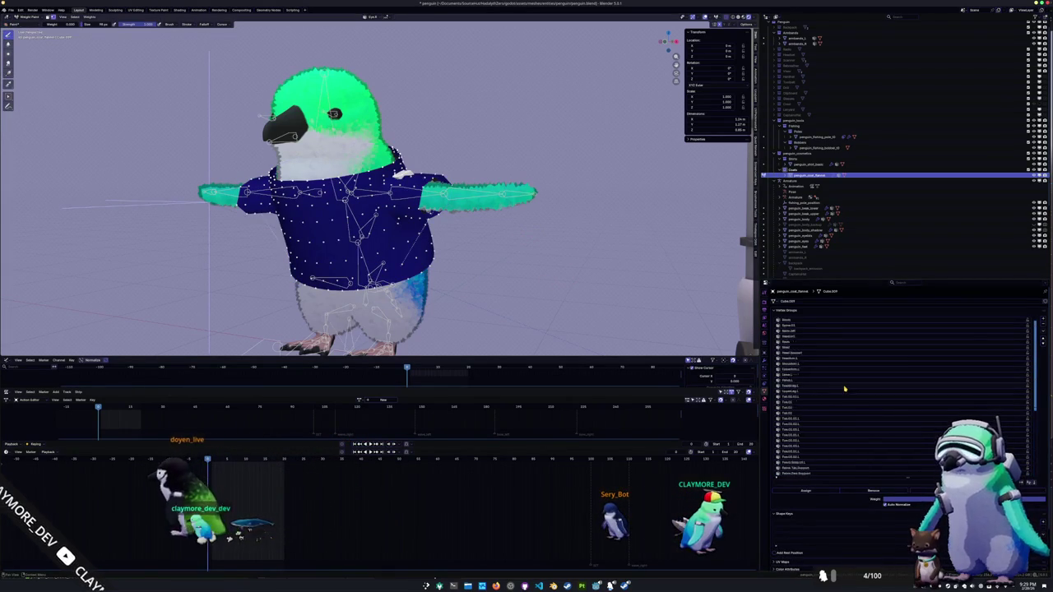
pyautogui.click(807, 370)
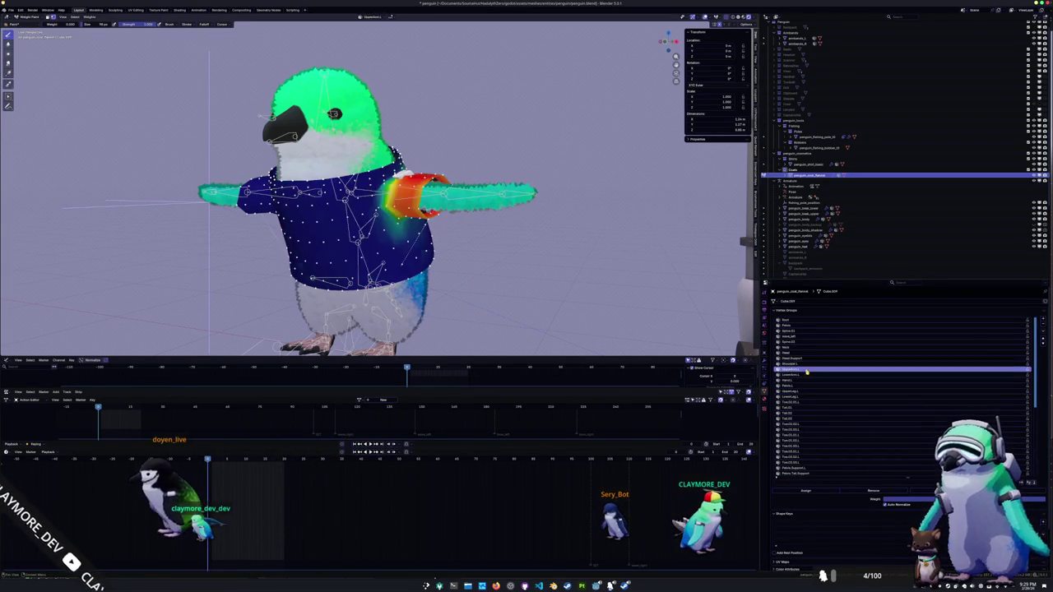
pyautogui.scroll(3, 437, 211)
pyautogui.moveTo(438, 211)
pyautogui.mouseDown(button='middle')
pyautogui.moveTo(461, 190)
pyautogui.moveTo(437, 211)
pyautogui.mouseUp(button='middle')
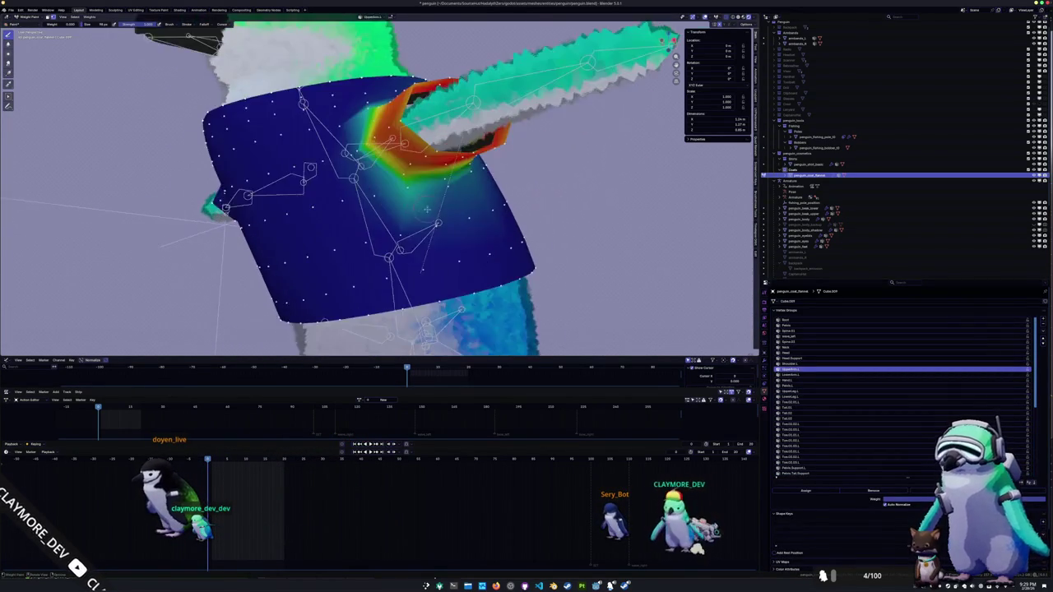
pyautogui.scroll(3, 437, 211)
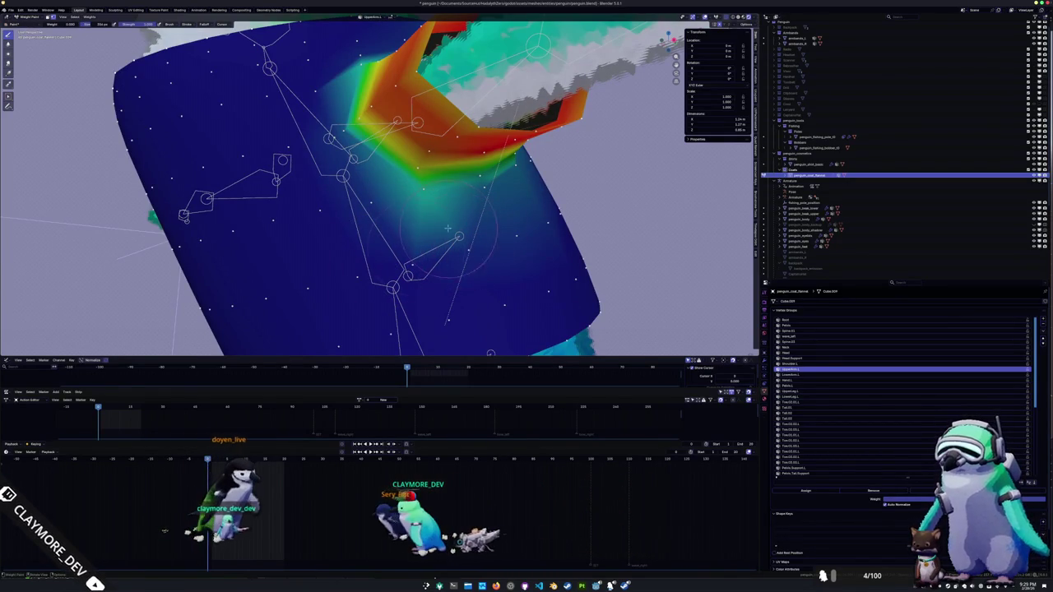
pyautogui.moveTo(333, 169)
pyautogui.mouseDown(button='middle')
pyautogui.moveTo(444, 226)
pyautogui.moveTo(502, 206)
pyautogui.mouseUp(button='middle')
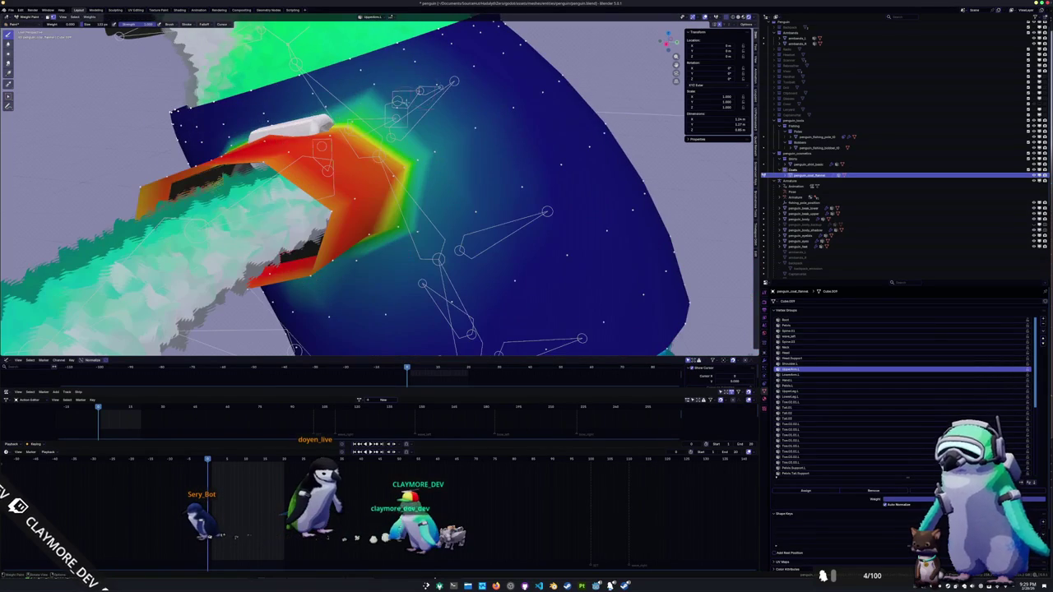
# - Enlarge the brush radius, hide the vertex dots, and switch back to solid weight shading
pyautogui.press('f')
pyautogui.click(457, 95)
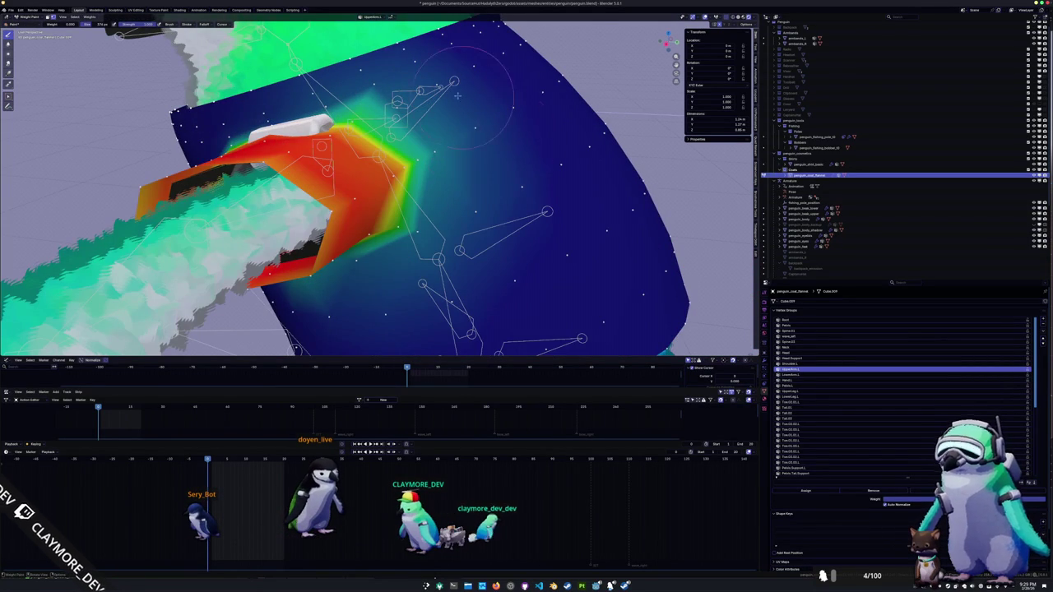
pyautogui.moveTo(464, 108); pyautogui.dragTo(493, 124, button='middle')
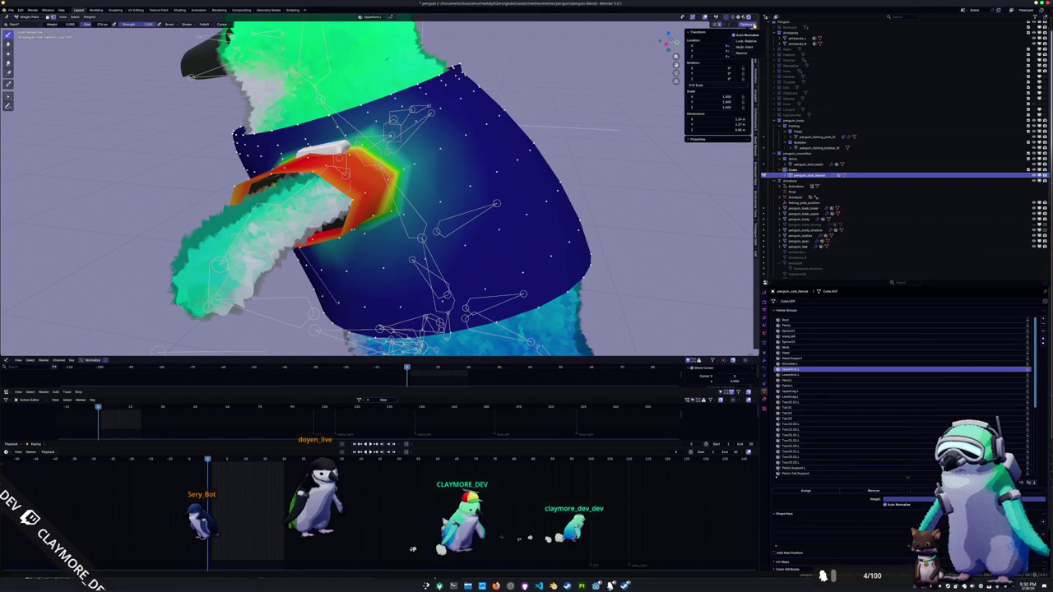
pyautogui.click(52, 16)
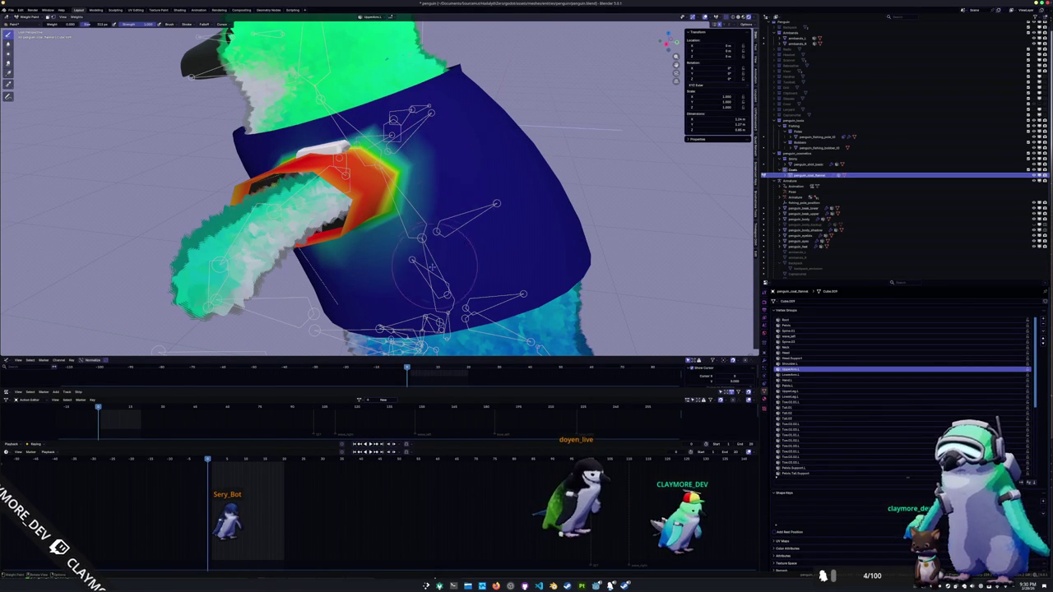
pyautogui.moveTo(320, 290); pyautogui.dragTo(455, 246, button='middle')
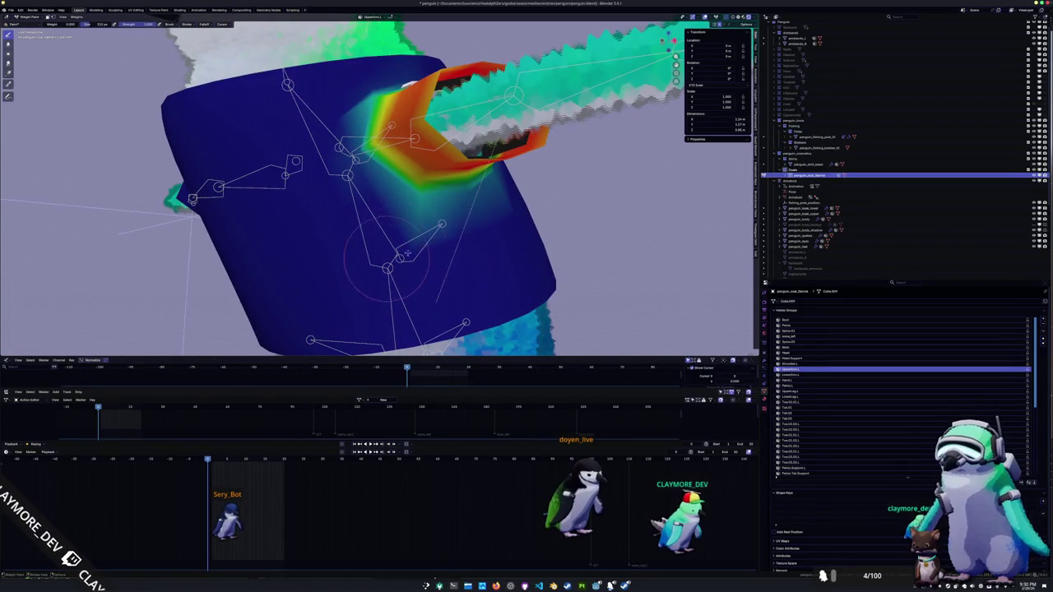
pyautogui.moveTo(402, 235); pyautogui.dragTo(437, 235, button='middle')
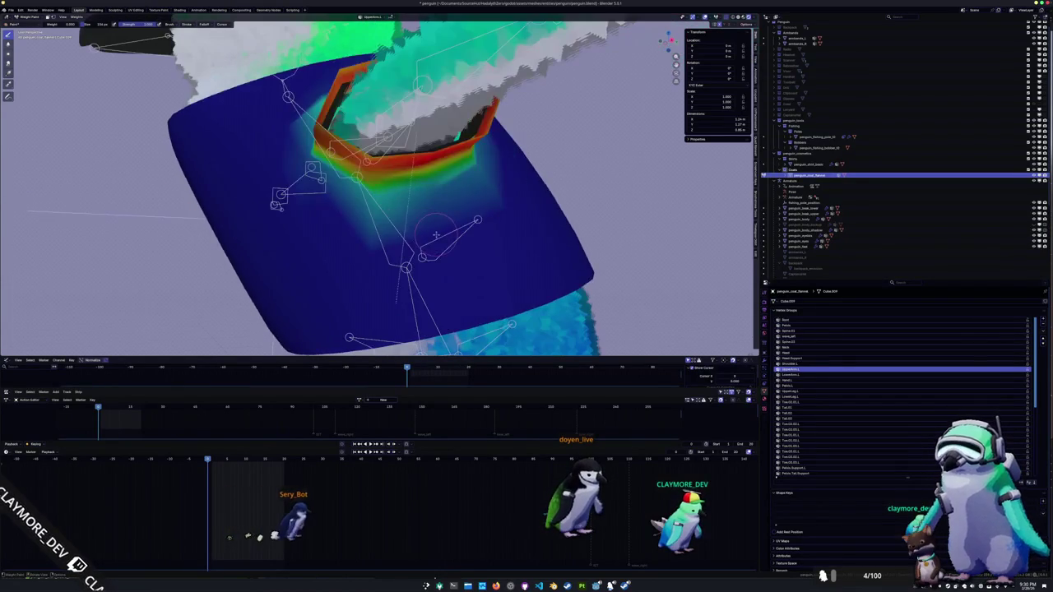
pyautogui.hotkey('alt', 'z')
# - Select all coat vertices in Edit Mode, then return the coat to Weight Paint
pyautogui.press('Tab')
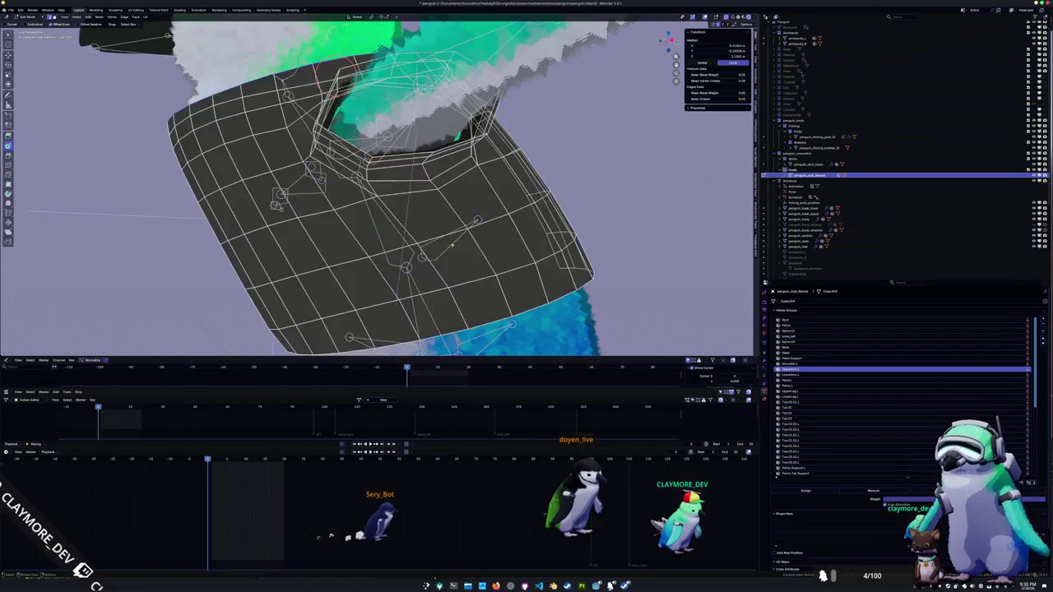
pyautogui.press('a')
pyautogui.click(424, 234)
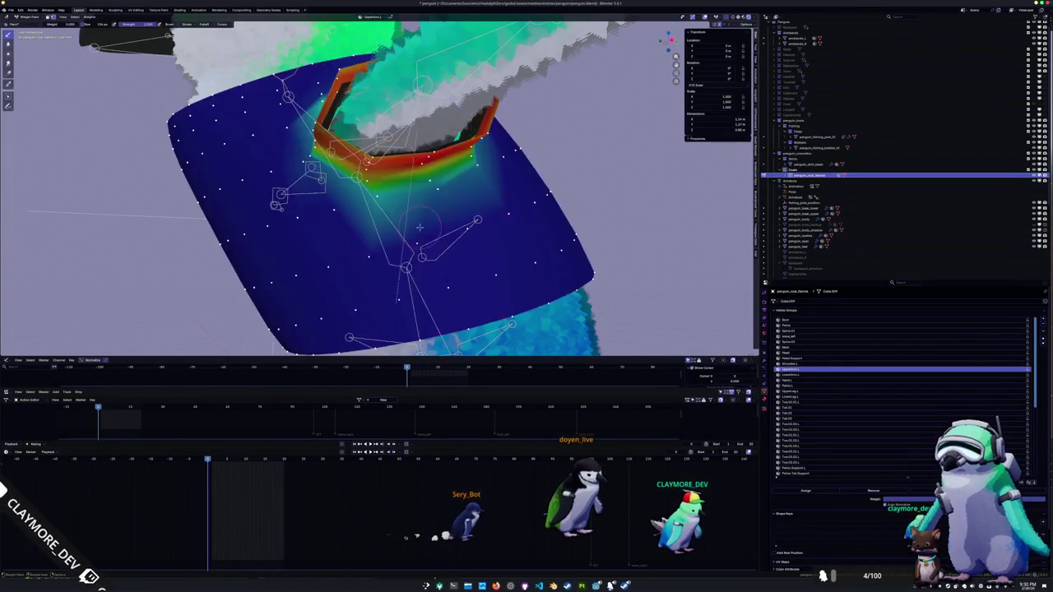
pyautogui.scroll(3, 453, 210)
pyautogui.scroll(2, 458, 203)
pyautogui.moveTo(585, 192); pyautogui.dragTo(536, 229, button='middle')
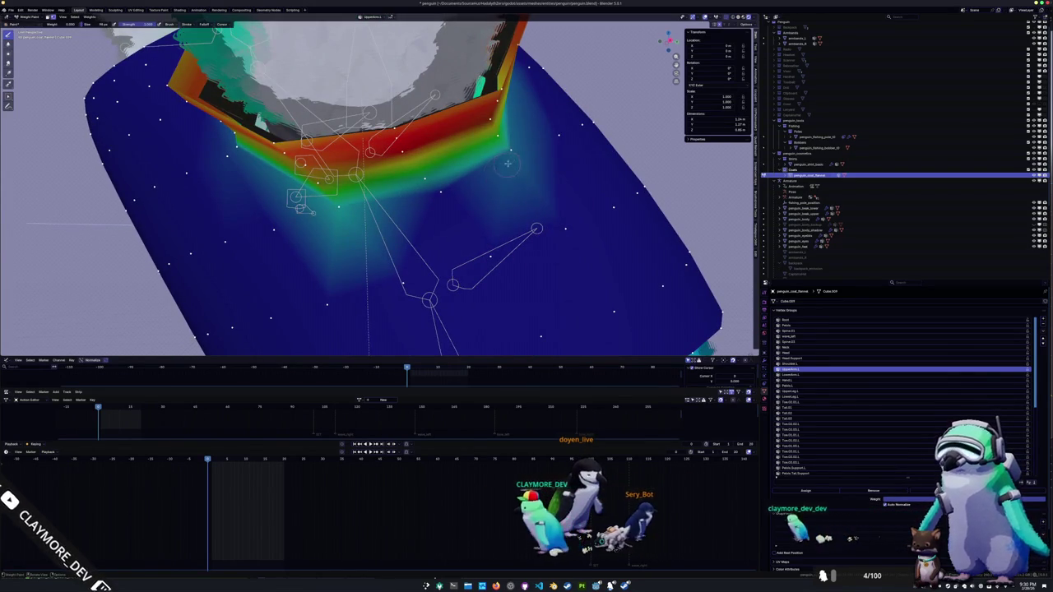
# - Paint the stray blue-green weight around the armpit and shoulder down to zero
pyautogui.moveTo(526, 164); pyautogui.dragTo(465, 205)
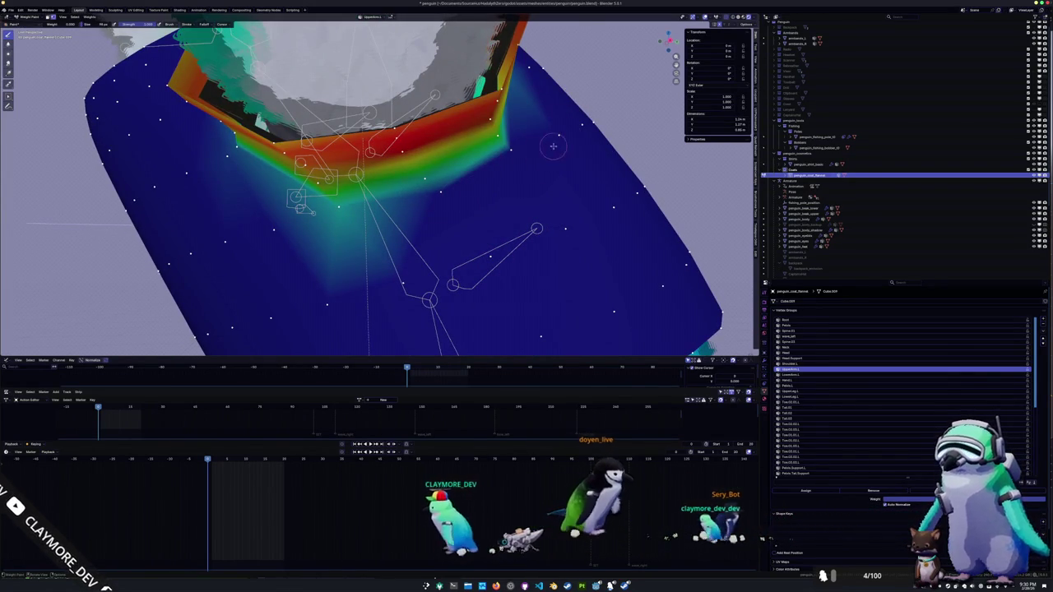
pyautogui.moveTo(429, 208); pyautogui.dragTo(512, 160, button='middle')
pyautogui.moveTo(512, 160); pyautogui.dragTo(506, 247)
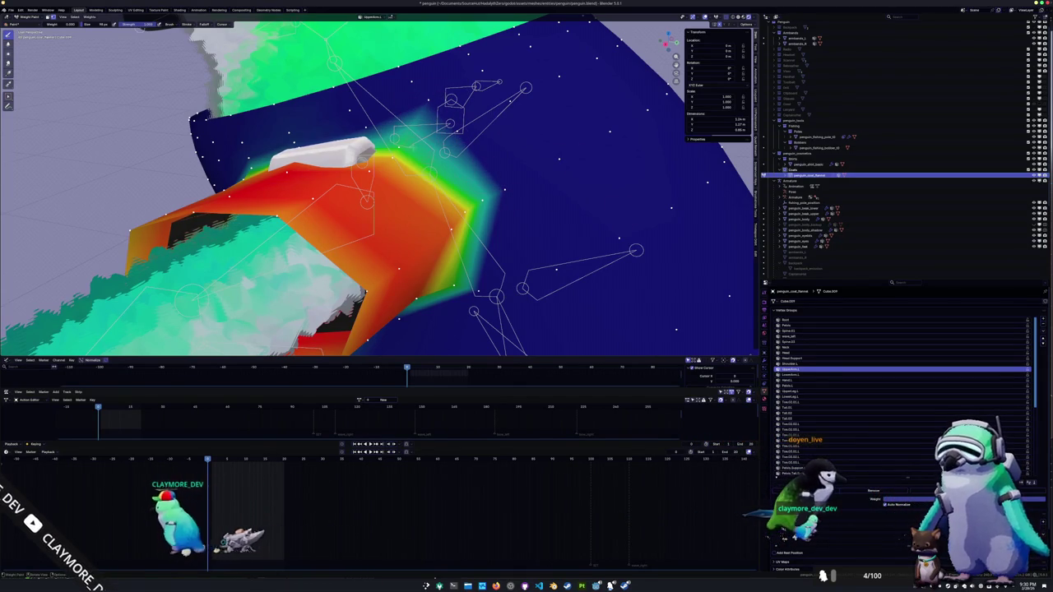
pyautogui.moveTo(460, 111)
pyautogui.mouseDown()
pyautogui.moveTo(395, 160)
pyautogui.moveTo(501, 192)
pyautogui.mouseUp()
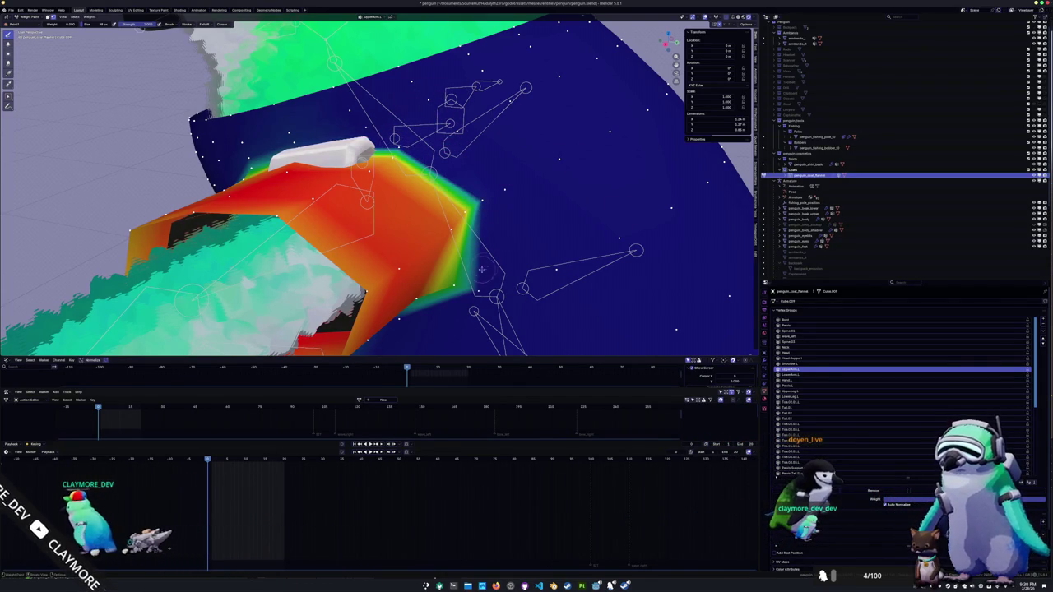
pyautogui.moveTo(460, 298); pyautogui.dragTo(447, 305, button='middle')
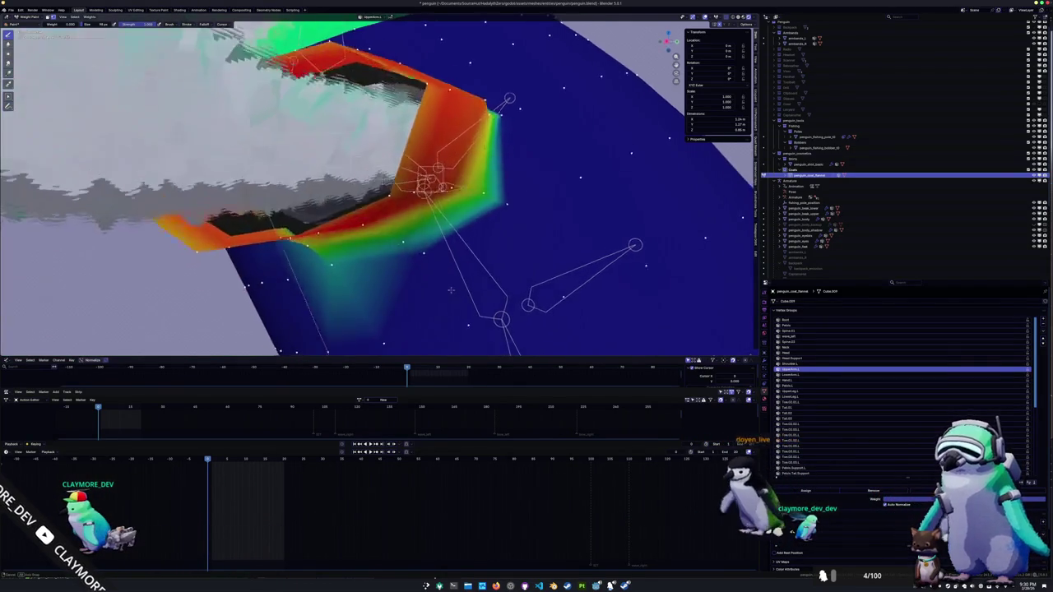
pyautogui.moveTo(430, 270); pyautogui.dragTo(362, 247)
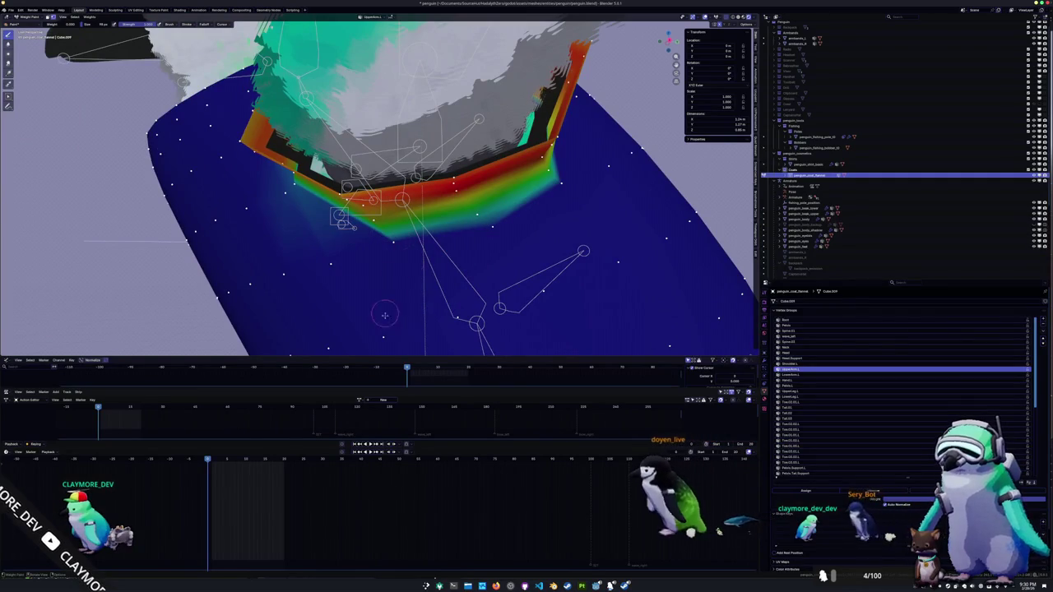
pyautogui.moveTo(327, 262); pyautogui.dragTo(424, 276, button='middle')
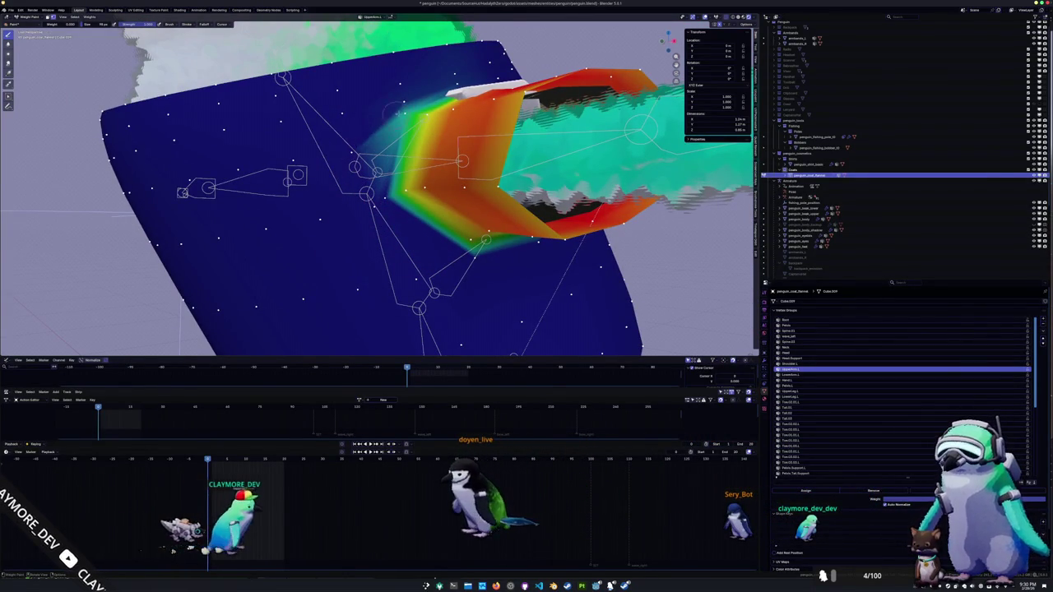
pyautogui.moveTo(432, 86); pyautogui.dragTo(448, 107, button='middle')
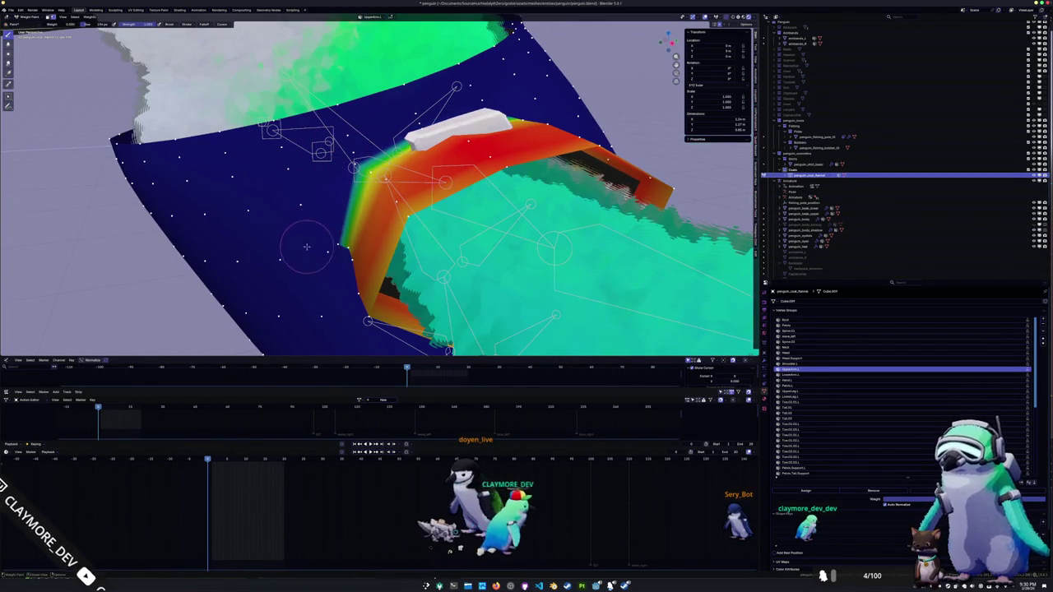
pyautogui.moveTo(306, 246)
pyautogui.mouseDown(button='middle')
pyautogui.moveTo(337, 208)
pyautogui.moveTo(545, 213)
pyautogui.mouseUp(button='middle')
# - Switch to Object Mode, select the armature, and enter Pose Mode
pyautogui.hotkey('ctrl', 'Tab')
pyautogui.click(337, 209)
pyautogui.click(490, 130)
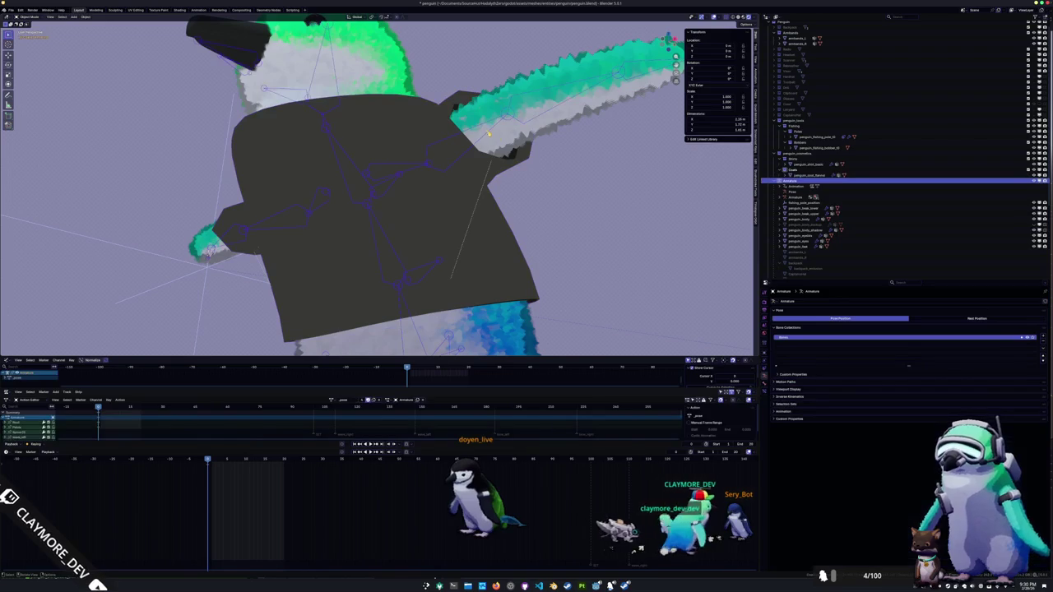
pyautogui.hotkey('ctrl', 'Tab')
# - Rotate the flipper bone around X and confirm, then start a second X rotation
pyautogui.press('r')
pyautogui.press('x')
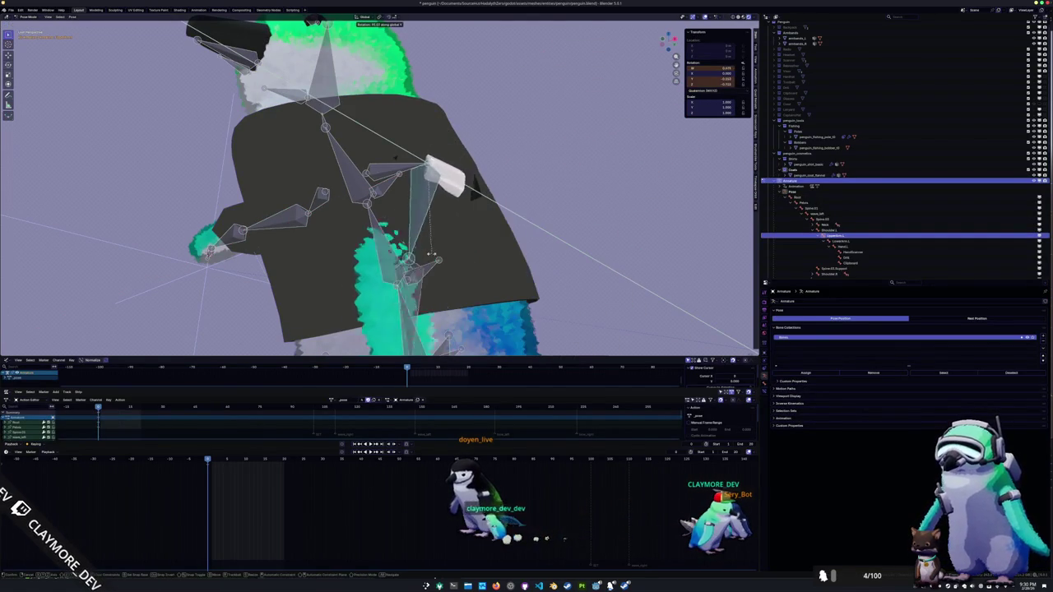
pyautogui.click(485, 223)
pyautogui.moveTo(484, 223)
pyautogui.mouseDown(button='middle')
pyautogui.moveTo(461, 206)
pyautogui.moveTo(432, 244)
pyautogui.mouseUp(button='middle')
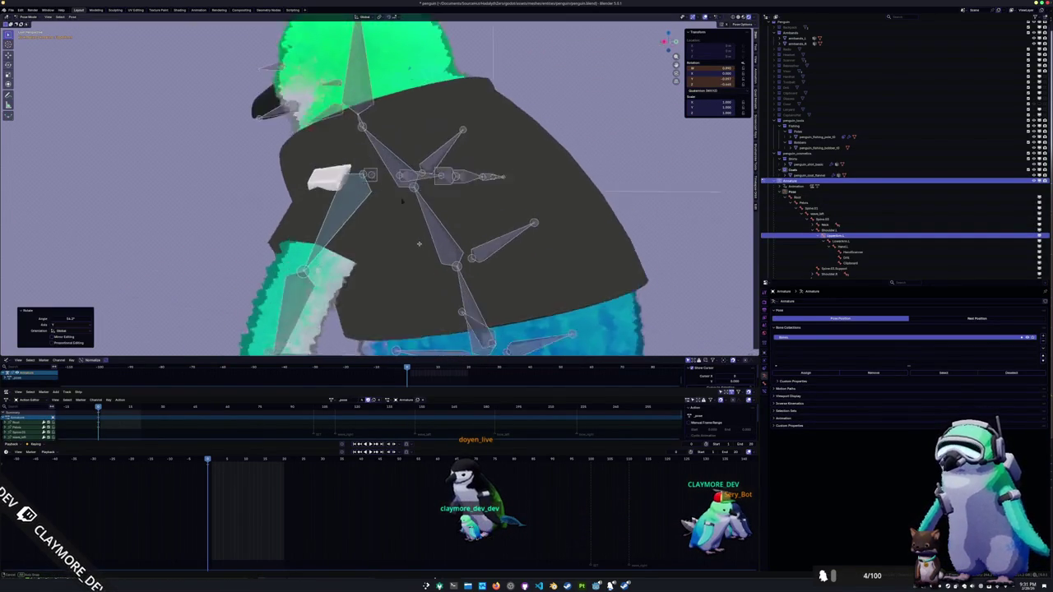
pyautogui.press('r')
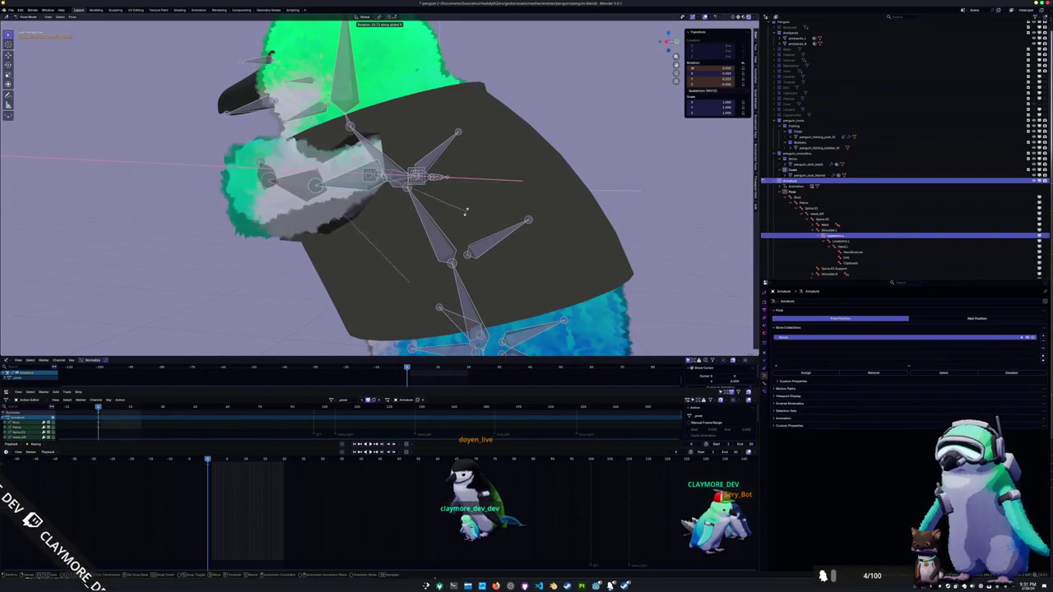
pyautogui.press('x')
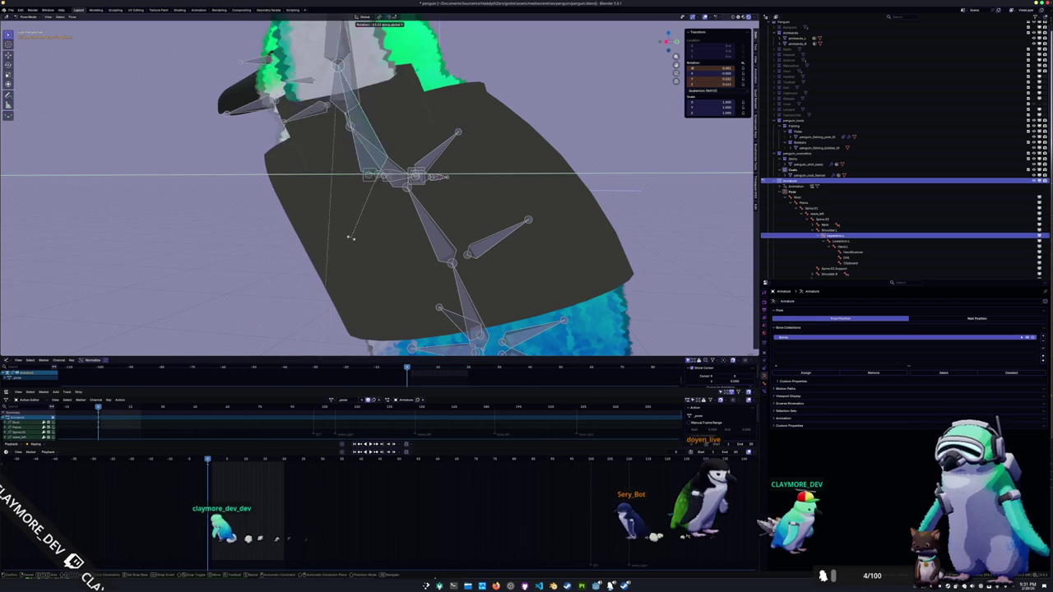
# - Cancel the second flipper rotation and put the coat into Weight Paint
pyautogui.rightClick(356, 242)
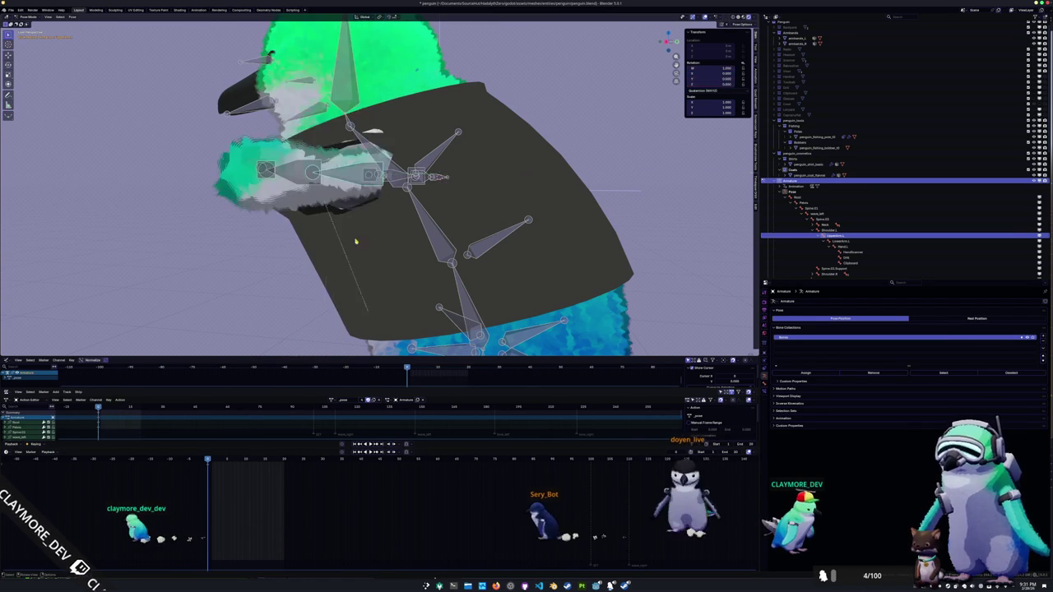
pyautogui.hotkey('ctrl', 'Tab')
pyautogui.click(456, 197)
pyautogui.hotkey('ctrl', 'Tab')
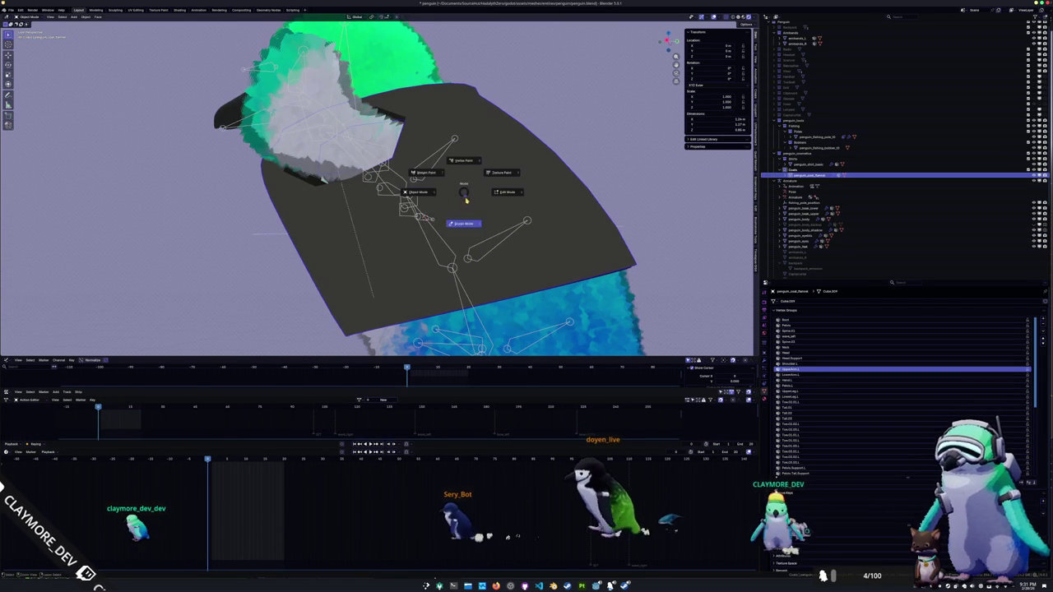
pyautogui.click(424, 174)
# - Inspect the coat's upper-arm weights around the sleeve and armpit from several angles
pyautogui.scroll(3, 426, 214)
pyautogui.scroll(3, 428, 221)
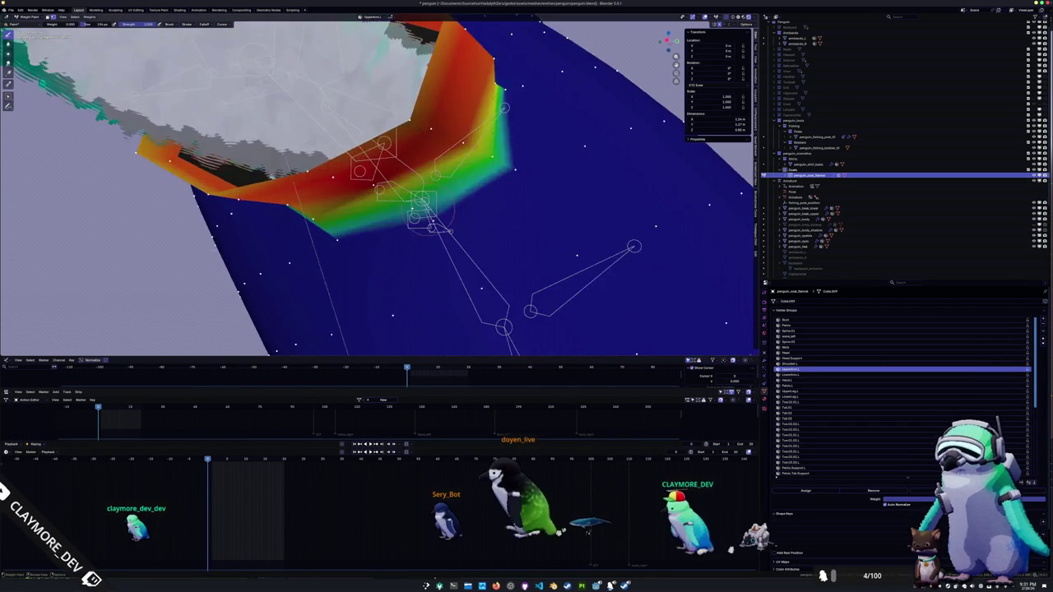
pyautogui.moveTo(427, 219); pyautogui.dragTo(384, 204, button='middle')
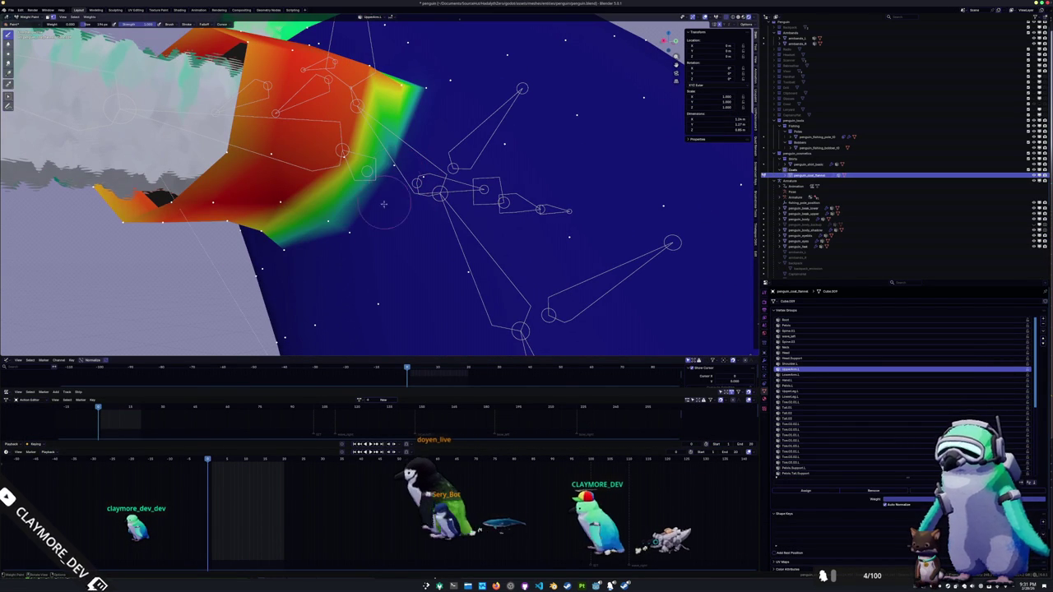
pyautogui.moveTo(384, 204)
pyautogui.mouseDown(button='middle')
pyautogui.moveTo(329, 233)
pyautogui.moveTo(380, 206)
pyautogui.mouseUp(button='middle')
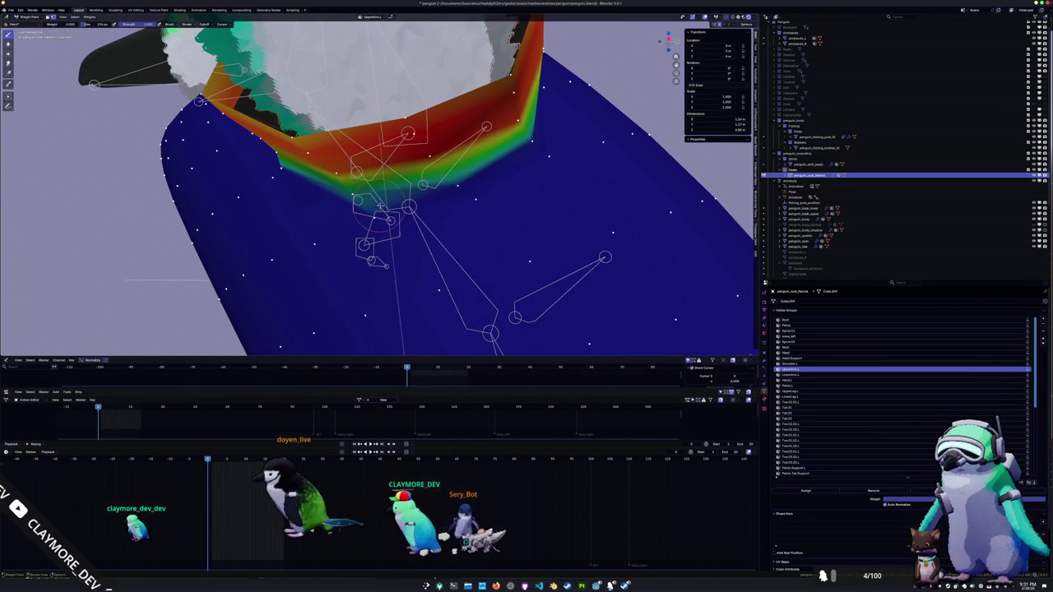
pyautogui.moveTo(379, 206); pyautogui.dragTo(416, 183, button='middle')
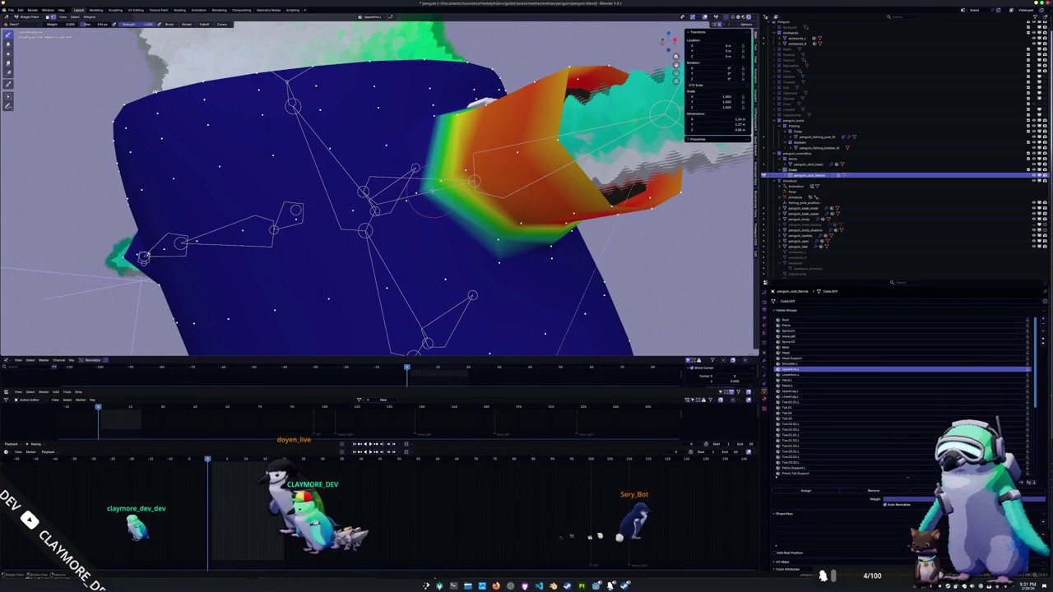
pyautogui.moveTo(433, 128); pyautogui.dragTo(413, 183, button='middle')
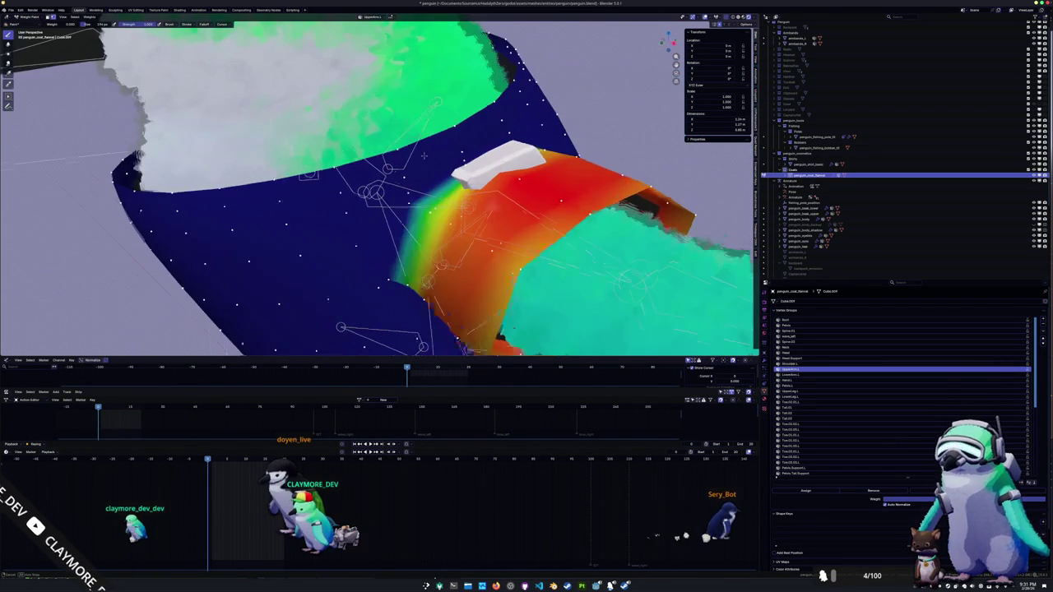
pyautogui.moveTo(462, 157); pyautogui.dragTo(450, 148, button='middle')
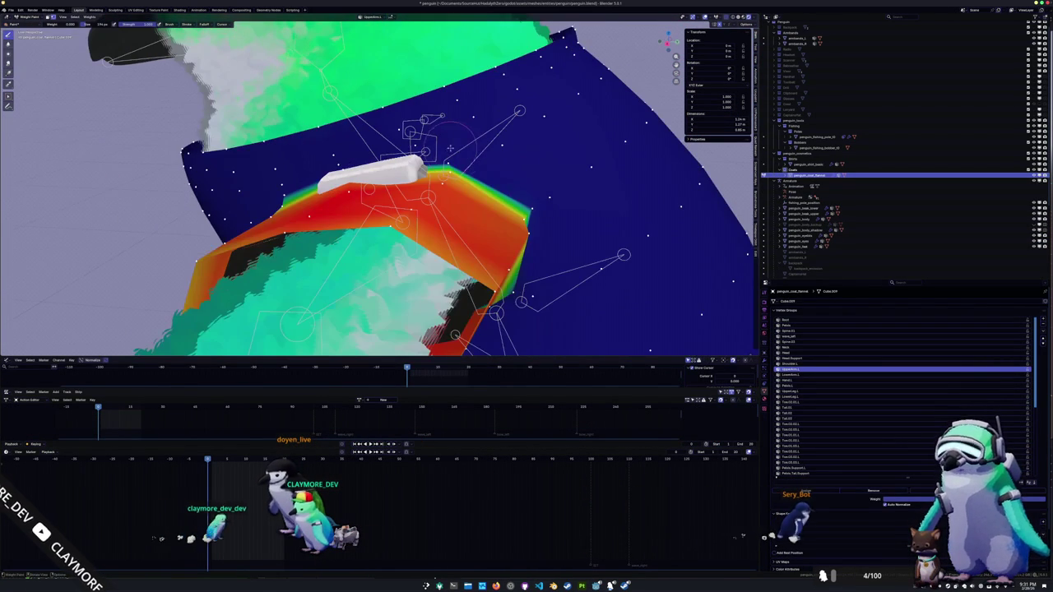
pyautogui.moveTo(527, 202); pyautogui.dragTo(461, 173, button='middle')
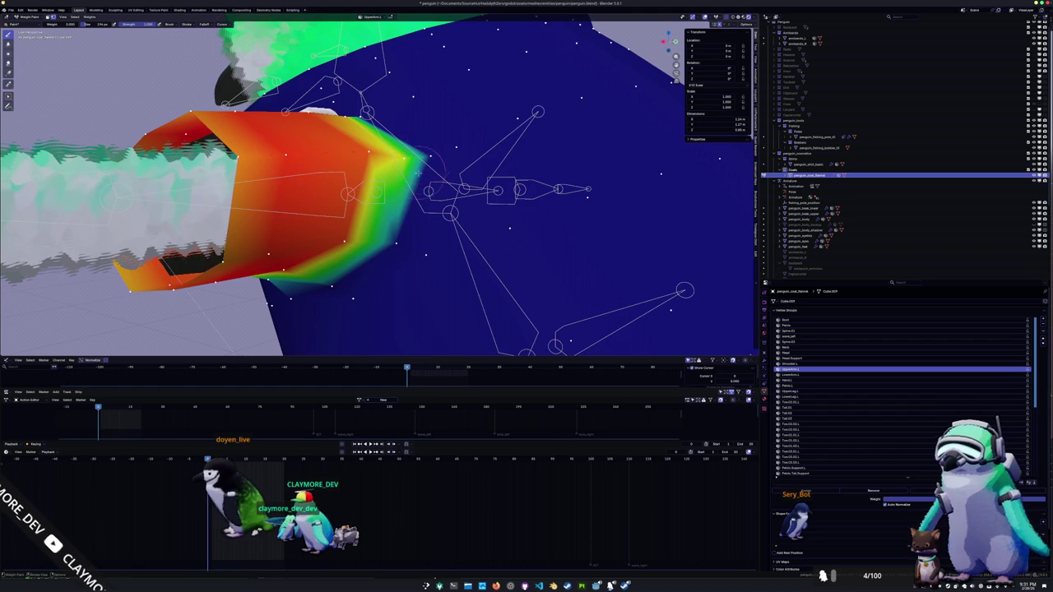
pyautogui.moveTo(428, 167); pyautogui.dragTo(432, 185, button='middle')
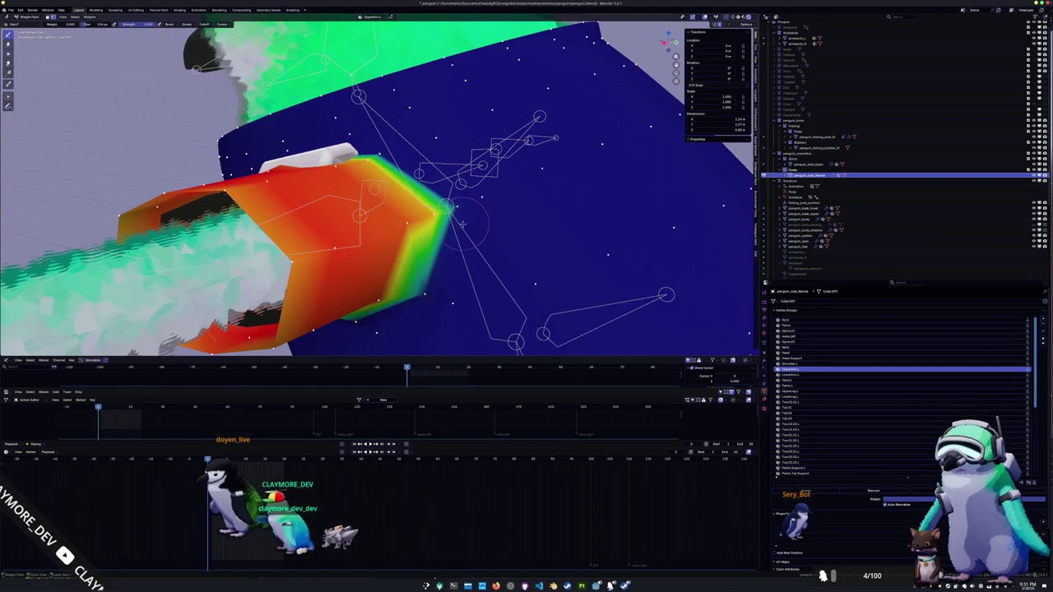
# - Paint stronger upper-arm weight along the sleeve edge, then return to Object Mode
pyautogui.hotkey('ctrl', 'Tab')
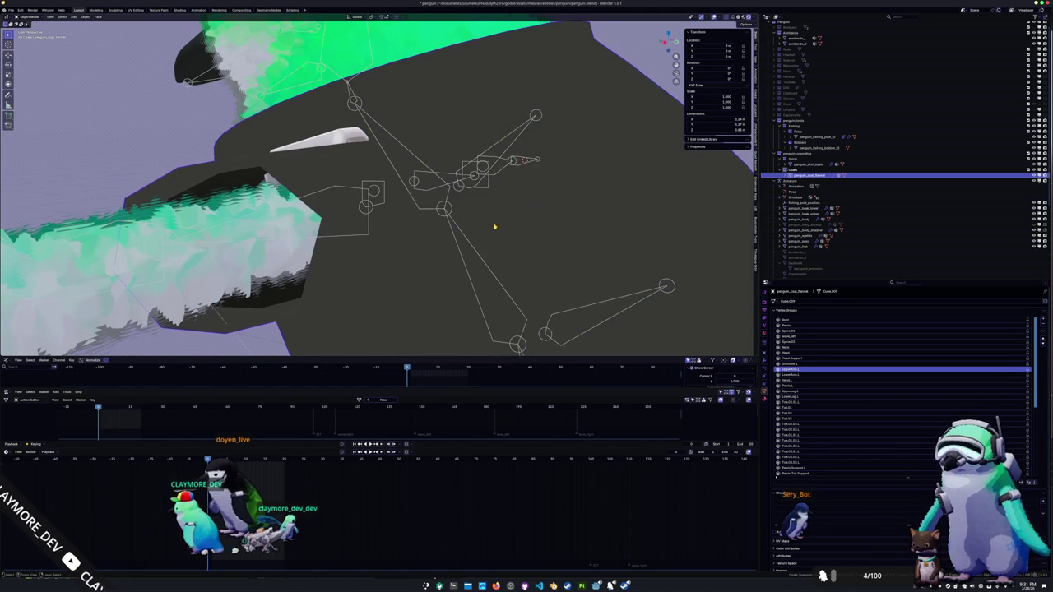
pyautogui.hotkey('ctrl', 'Tab')
pyautogui.moveTo(494, 223); pyautogui.dragTo(469, 260)
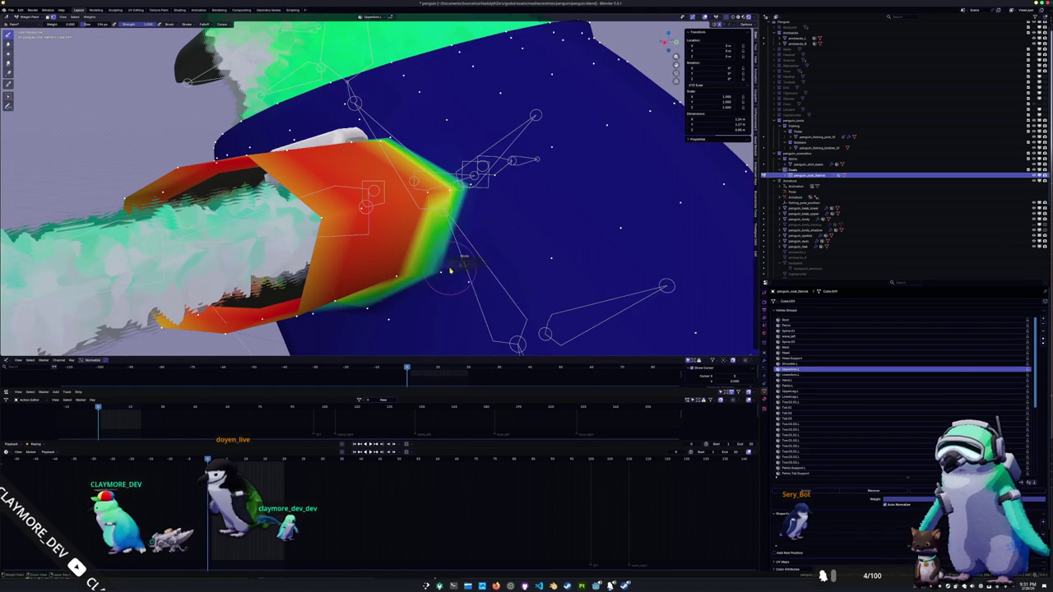
pyautogui.click(381, 271)
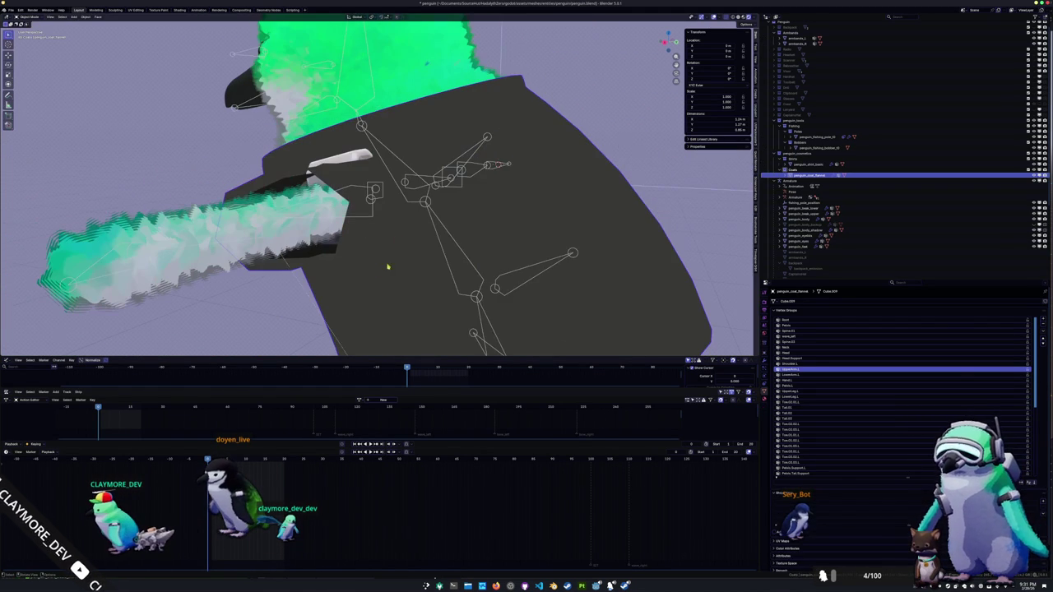
# - Test a flipper rotation on the rig, undo it back to T-pose, and leave Pose Mode
pyautogui.click(356, 218)
pyautogui.hotkey('ctrl', 'Tab')
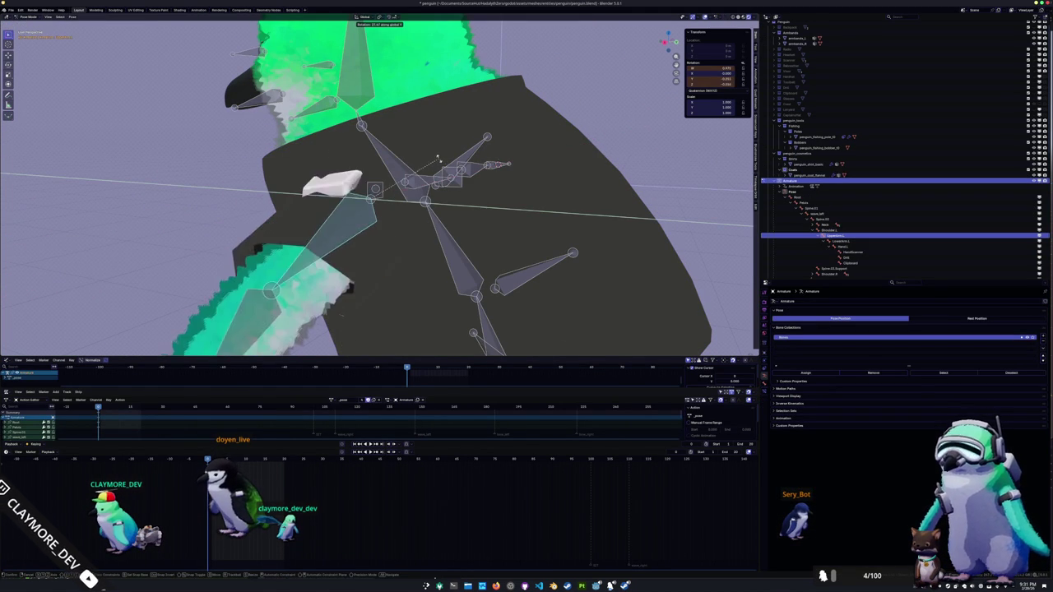
pyautogui.click(387, 140)
pyautogui.moveTo(387, 141)
pyautogui.mouseDown(button='middle')
pyautogui.moveTo(490, 226)
pyautogui.moveTo(382, 222)
pyautogui.mouseUp(button='middle')
pyautogui.hotkey('ctrl', 'z')
pyautogui.hotkey('ctrl', 'Tab')
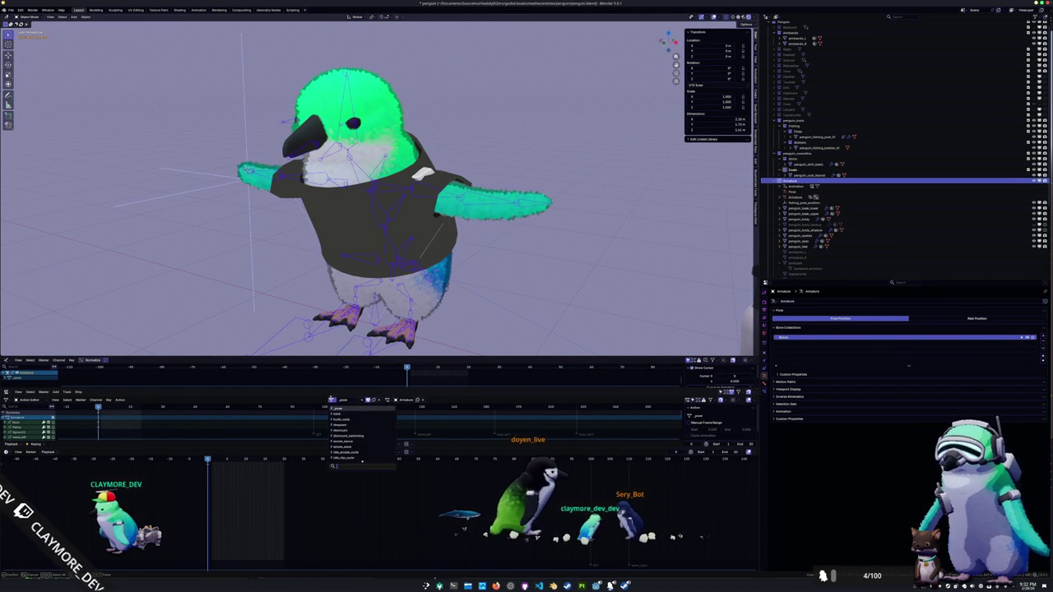
# - Assign the wave action to the penguin rig
pyautogui.click(342, 441)
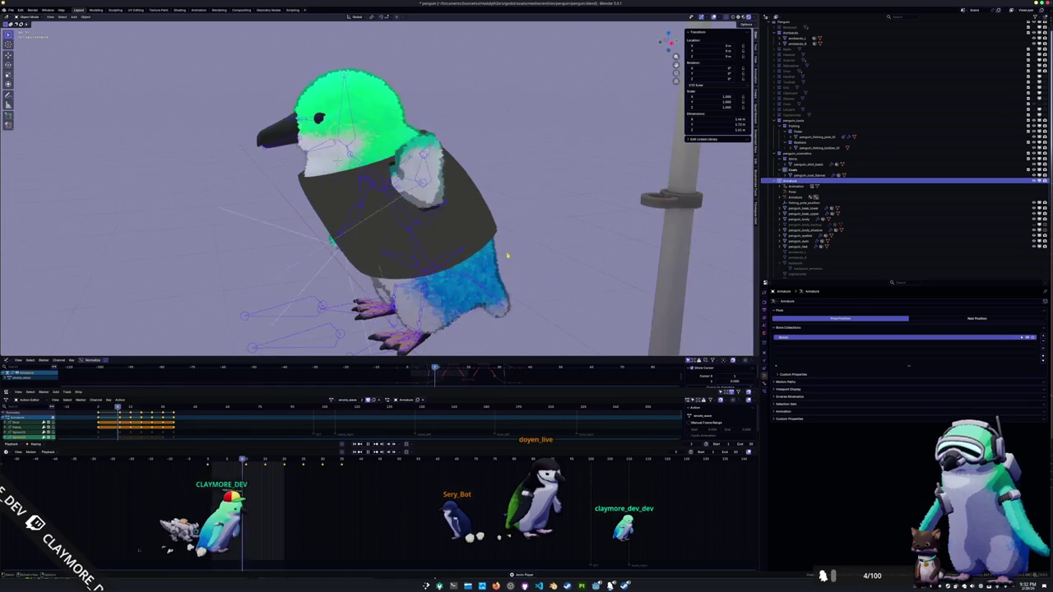
pyautogui.moveTo(475, 252); pyautogui.dragTo(381, 211, button='middle')
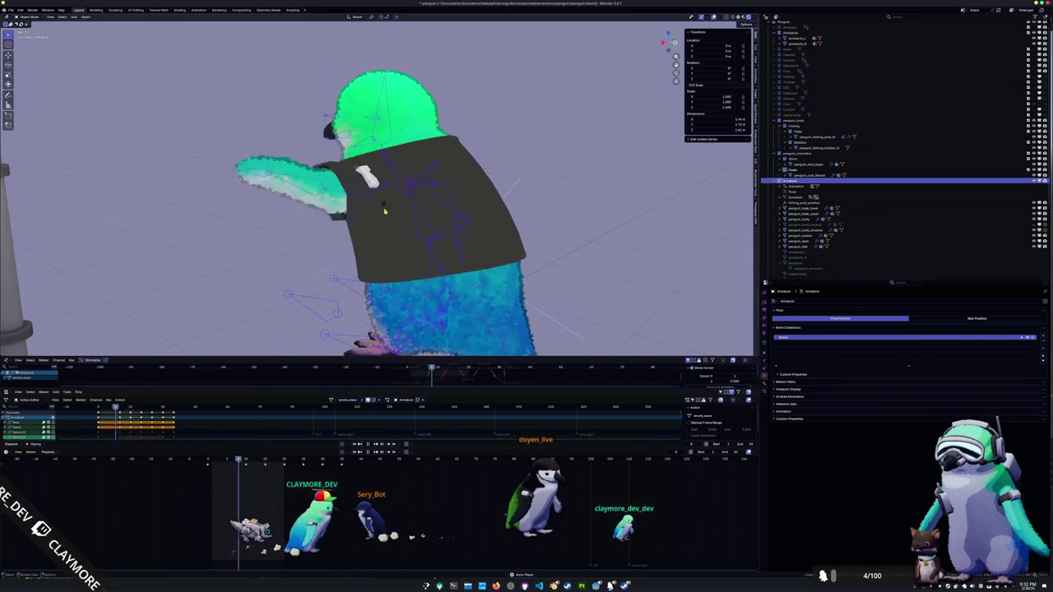
pyautogui.scroll(5, 384, 218)
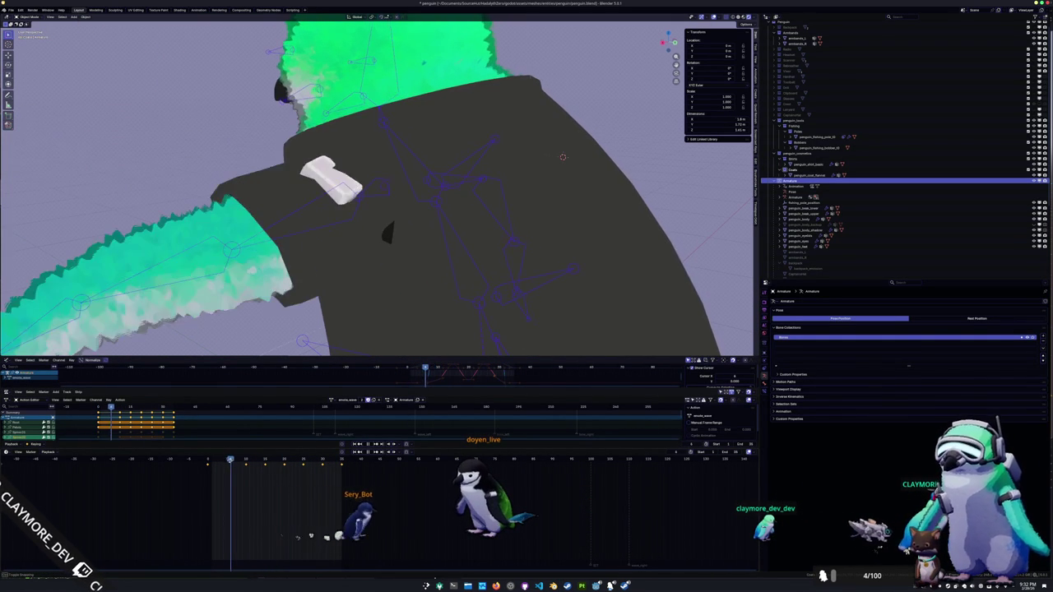
# - Select the coat mesh and switch it into Weight Paint
pyautogui.click(384, 266)
pyautogui.scroll(-3, 384, 266)
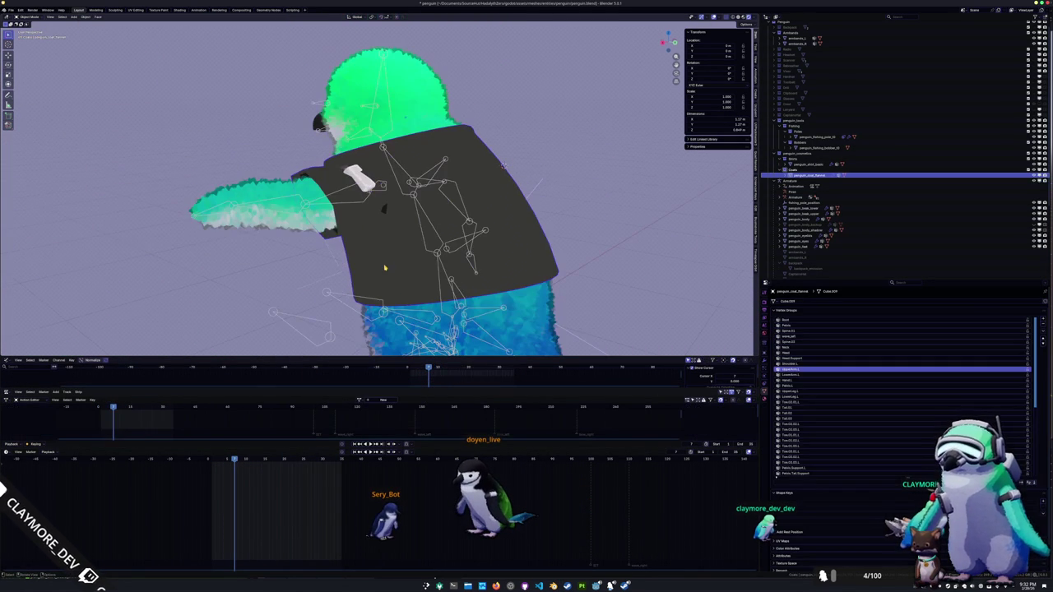
pyautogui.moveTo(399, 264)
pyautogui.mouseDown(button='middle')
pyautogui.moveTo(377, 246)
pyautogui.moveTo(396, 276)
pyautogui.mouseUp(button='middle')
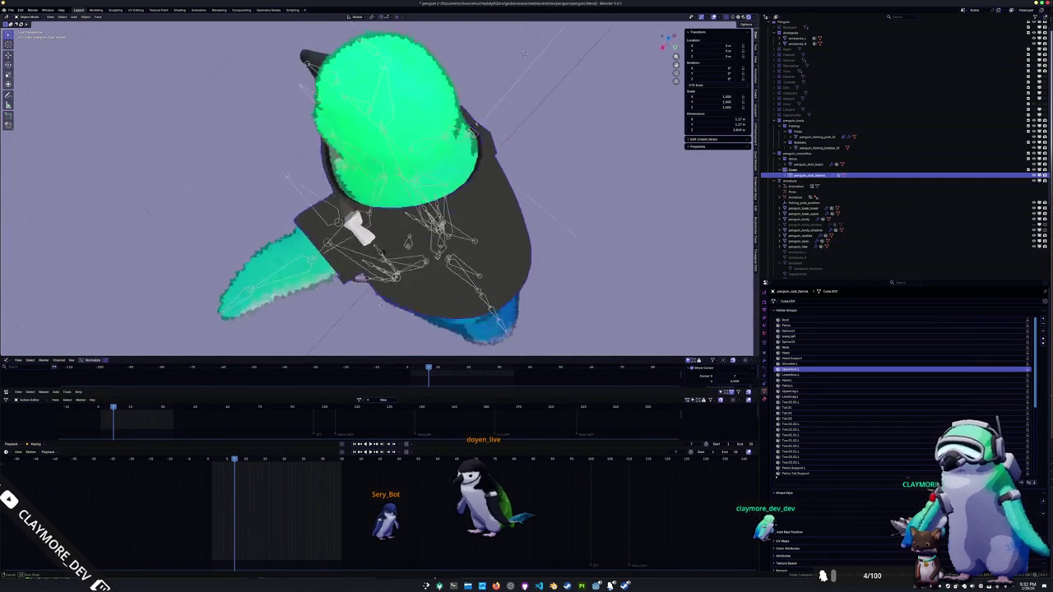
pyautogui.scroll(3, 397, 276)
pyautogui.press('Tab')
pyautogui.moveTo(396, 276)
pyautogui.mouseDown(button='middle')
pyautogui.moveTo(473, 229)
pyautogui.moveTo(395, 247)
pyautogui.moveTo(370, 222)
pyautogui.mouseUp(button='middle')
pyautogui.click(442, 210)
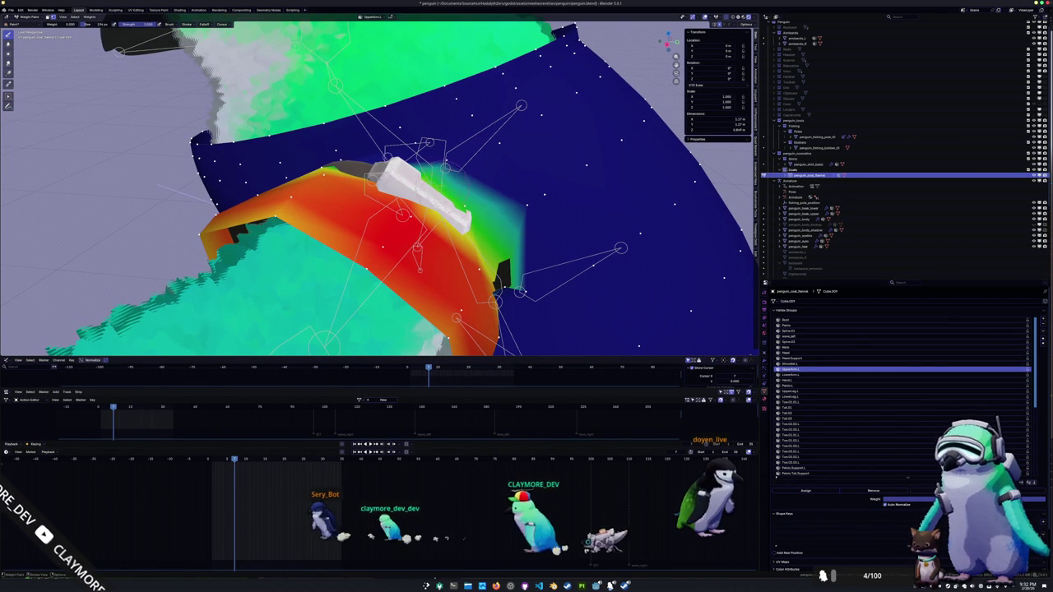
# - Hide the green fur layer and the penguin body mesh in the Outliner
pyautogui.moveTo(518, 290)
pyautogui.mouseDown(button='middle')
pyautogui.moveTo(421, 298)
pyautogui.moveTo(359, 227)
pyautogui.moveTo(687, 254)
pyautogui.mouseUp(button='middle')
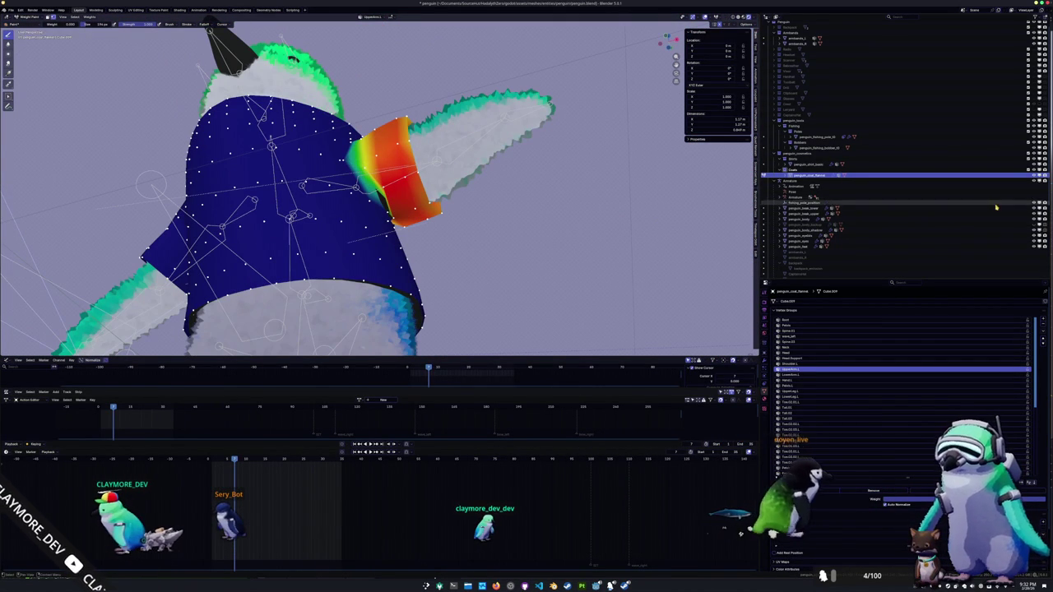
pyautogui.scroll(-1, 948, 177)
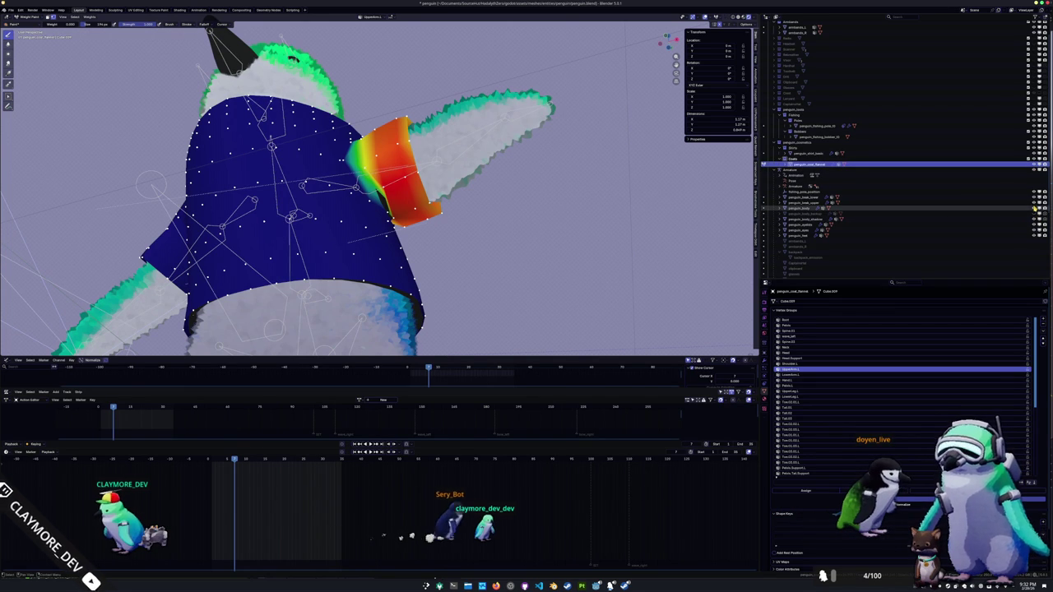
pyautogui.click(1034, 209)
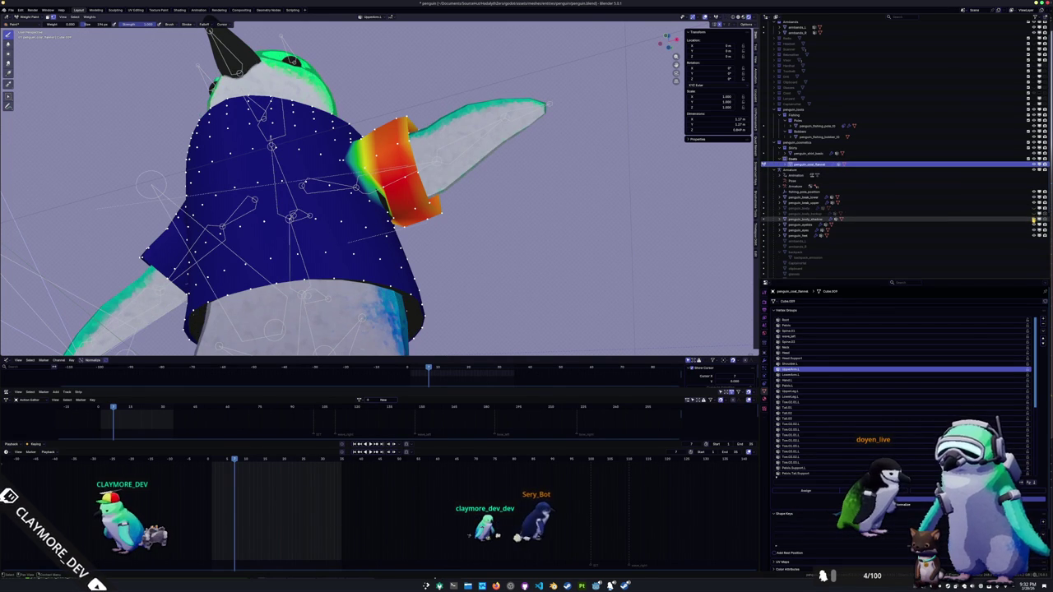
pyautogui.click(1034, 219)
# - Turn the wireframe overlay on and then off over the sleeve weights
pyautogui.moveTo(515, 239); pyautogui.dragTo(461, 272, button='middle')
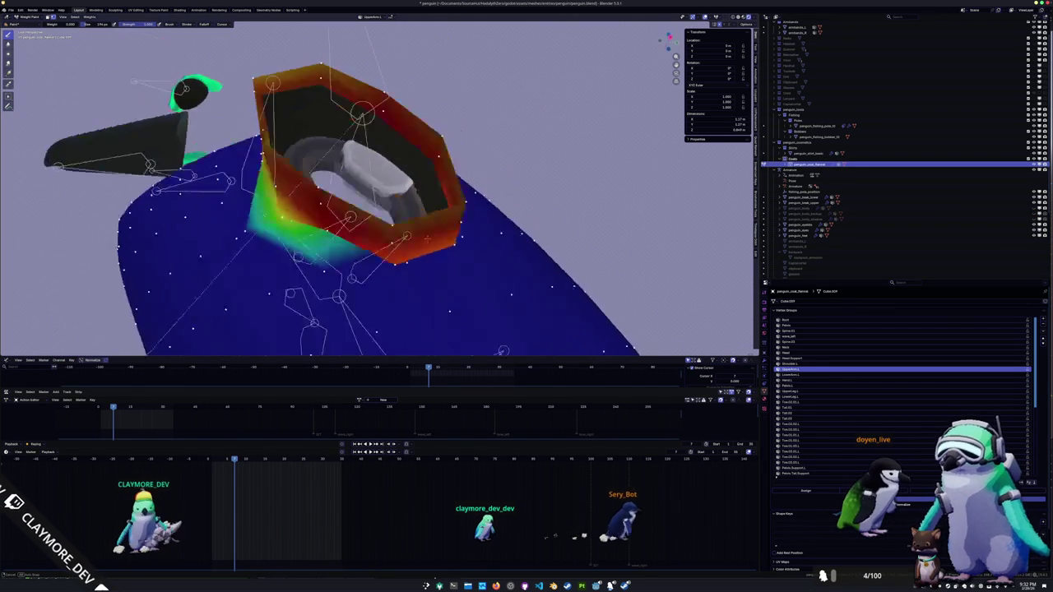
pyautogui.moveTo(374, 145)
pyautogui.mouseDown(button='middle')
pyautogui.moveTo(440, 276)
pyautogui.moveTo(383, 239)
pyautogui.mouseUp(button='middle')
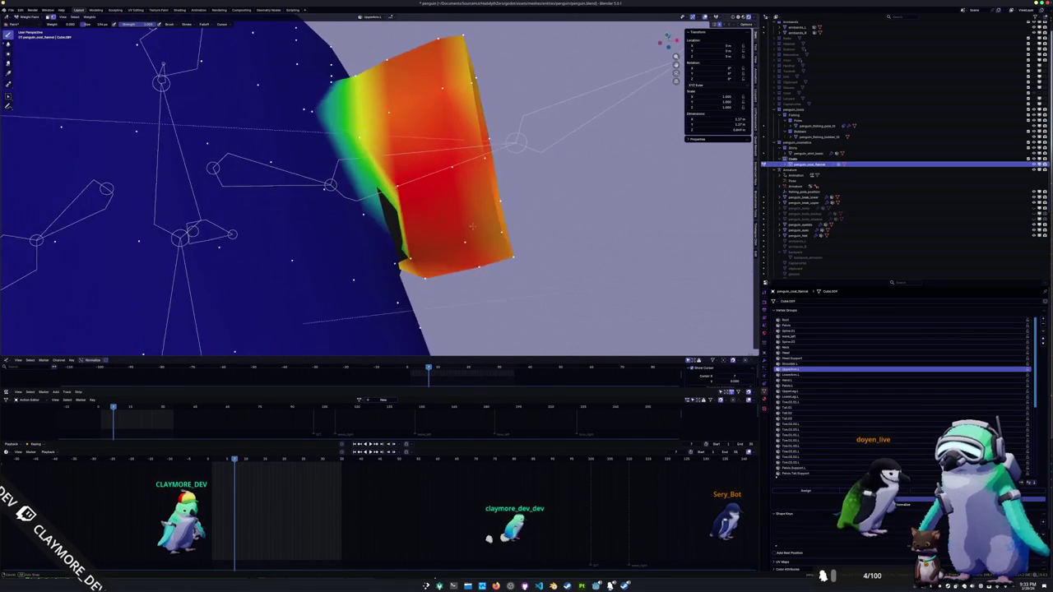
pyautogui.scroll(4, 382, 239)
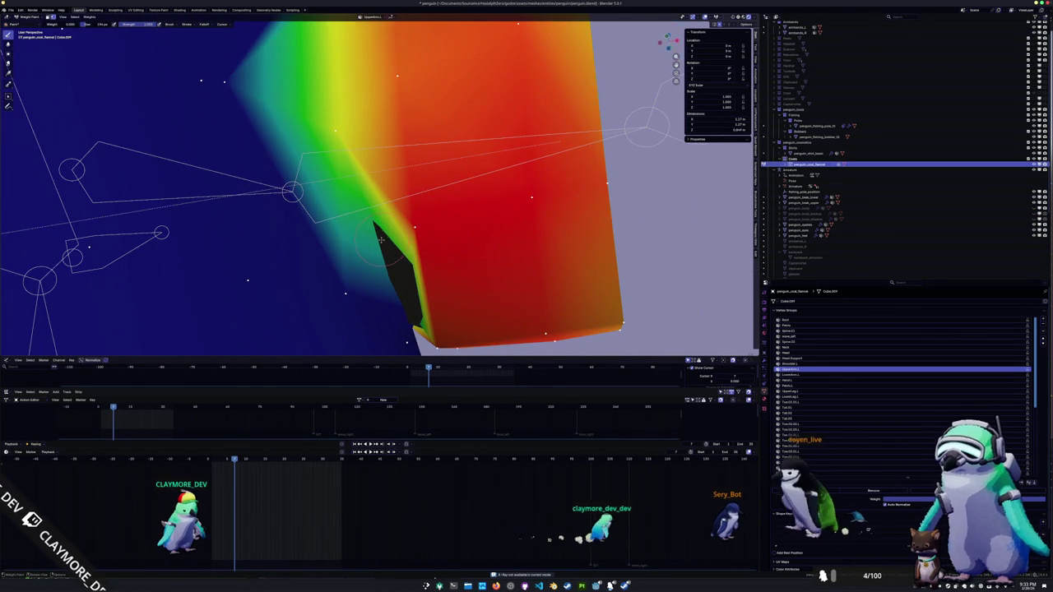
pyautogui.scroll(2, 381, 240)
pyautogui.scroll(-1, 371, 245)
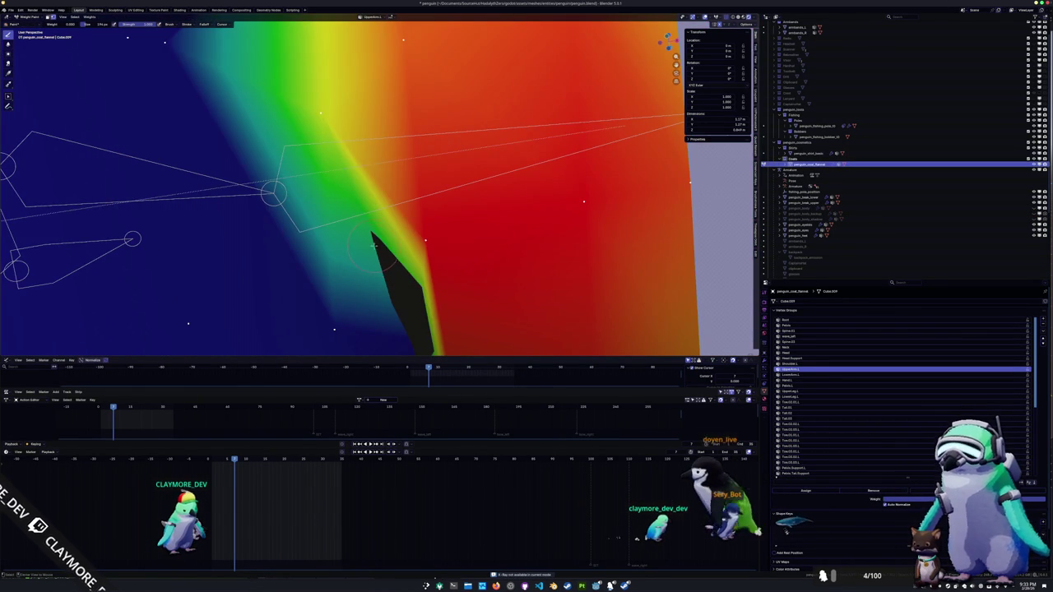
pyautogui.scroll(-1, 373, 244)
pyautogui.scroll(-2, 382, 236)
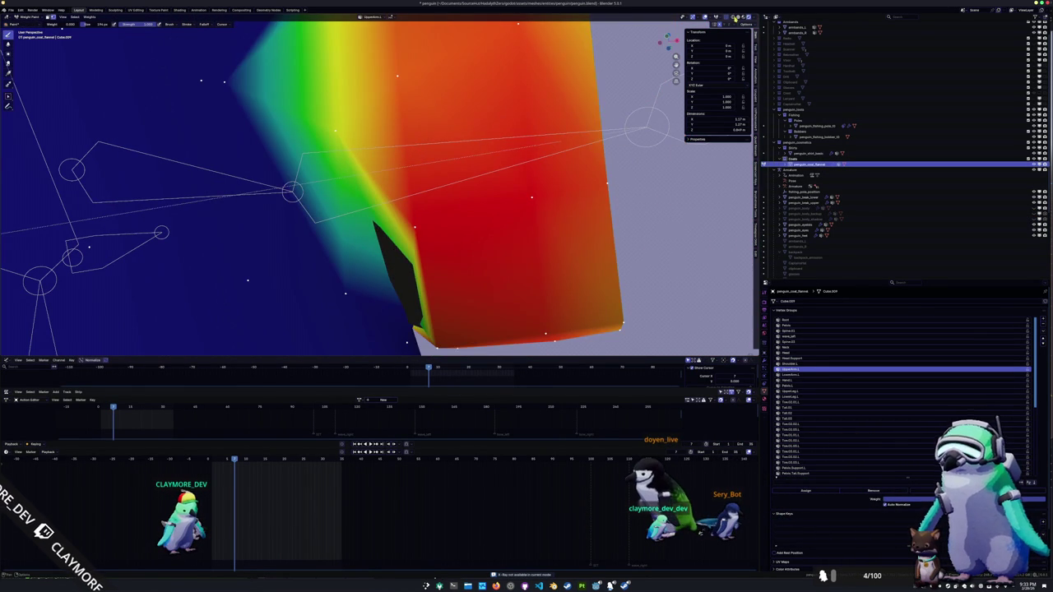
pyautogui.click(735, 17)
pyautogui.click(748, 17)
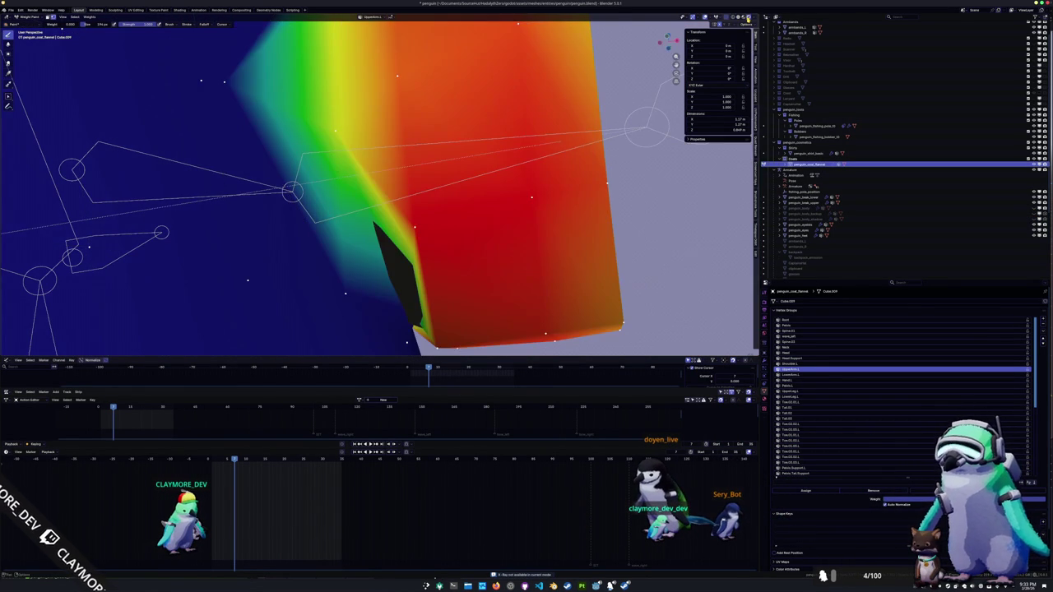
# - Hide the grey ring object to expose the weight-painted coat
pyautogui.scroll(-5, 493, 109)
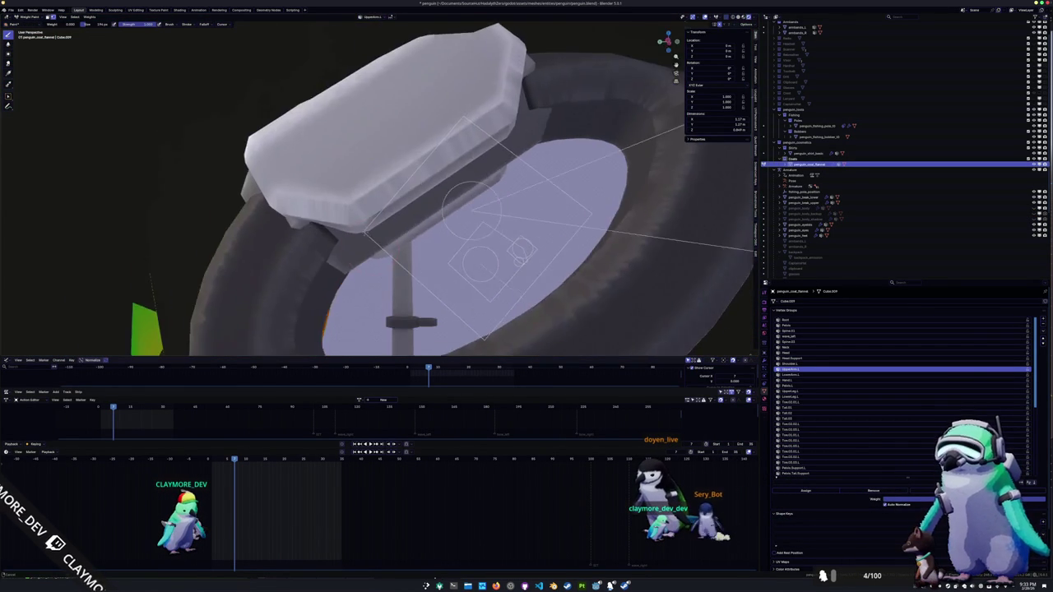
pyautogui.moveTo(493, 109); pyautogui.dragTo(188, 294, button='middle')
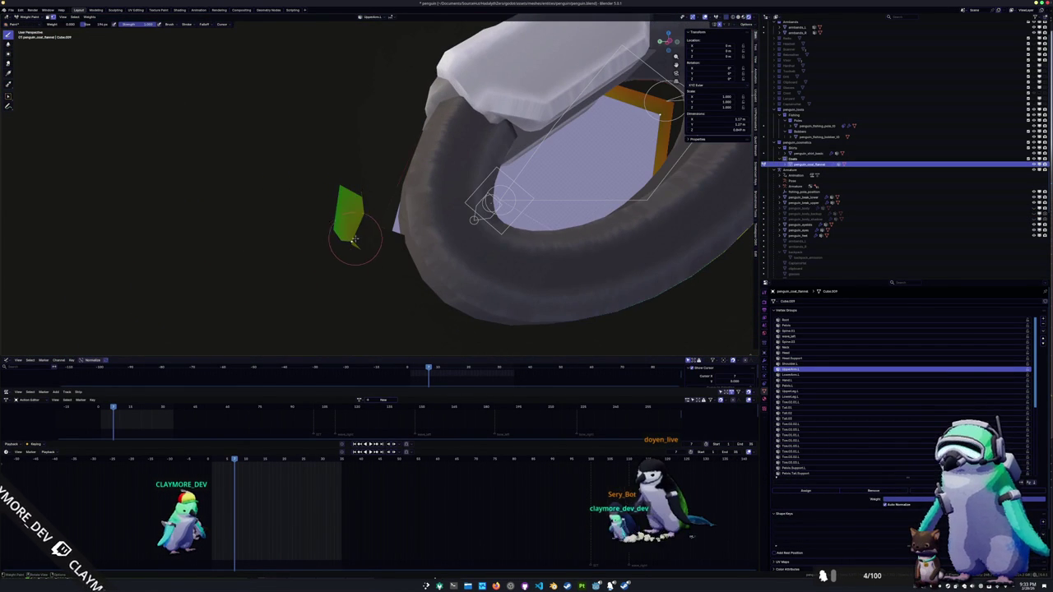
pyautogui.moveTo(352, 240)
pyautogui.mouseDown(button='middle')
pyautogui.moveTo(362, 227)
pyautogui.moveTo(395, 231)
pyautogui.moveTo(428, 251)
pyautogui.mouseUp(button='middle')
pyautogui.scroll(6, 376, 213)
pyautogui.scroll(-5, 395, 231)
pyautogui.scroll(2, 843, 126)
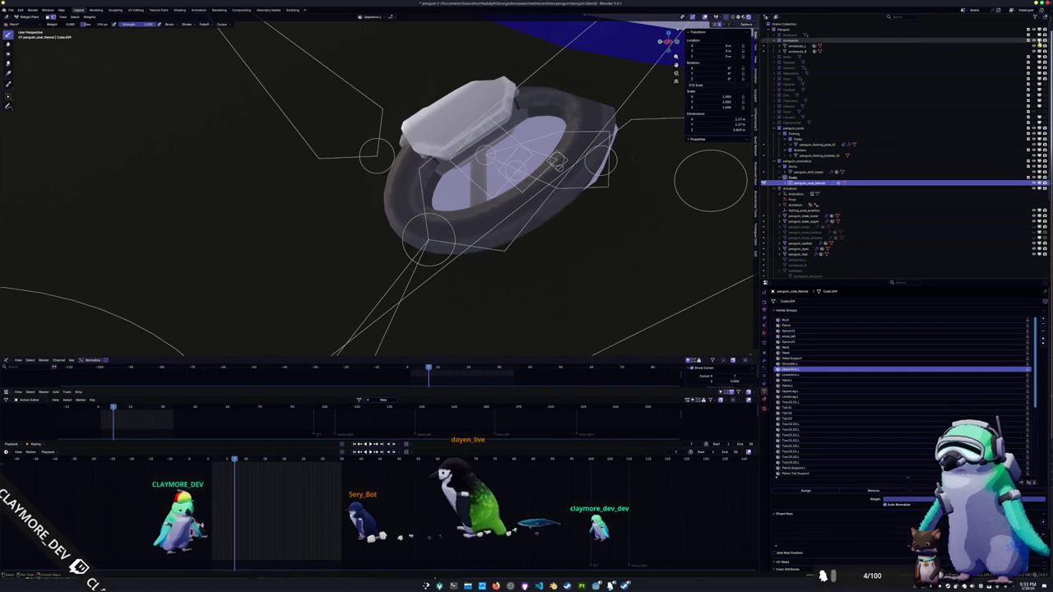
pyautogui.click(1036, 40)
# - Inspect the coat's armpit and shoulder weight gradient from close-up angles
pyautogui.moveTo(445, 198)
pyautogui.mouseDown(button='middle')
pyautogui.moveTo(375, 218)
pyautogui.moveTo(344, 140)
pyautogui.moveTo(335, 310)
pyautogui.mouseUp(button='middle')
pyautogui.scroll(5, 375, 218)
pyautogui.scroll(-3, 344, 141)
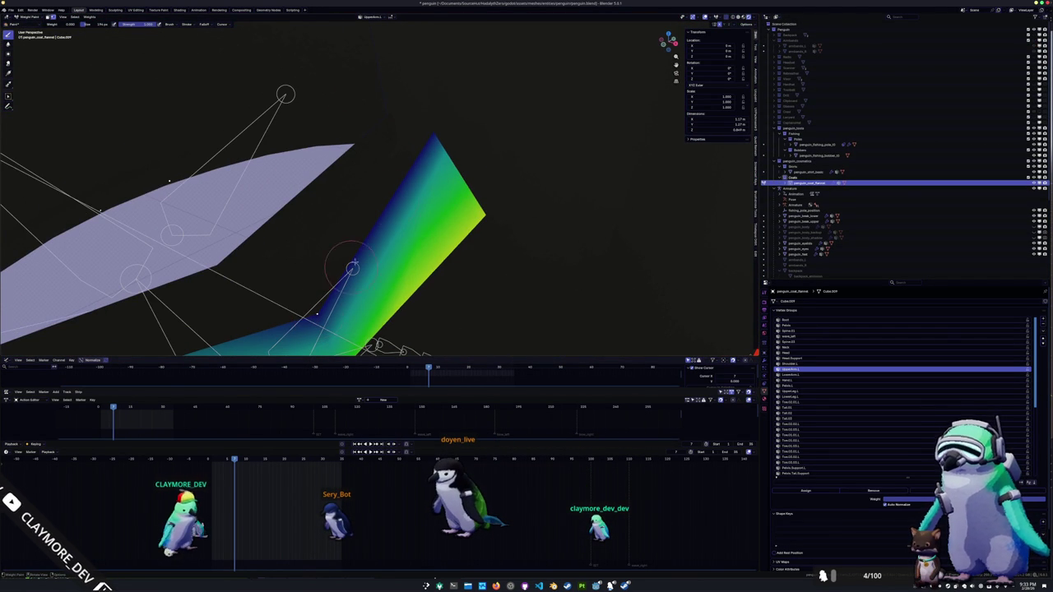
pyautogui.moveTo(434, 144)
pyautogui.mouseDown(button='middle')
pyautogui.moveTo(459, 181)
pyautogui.moveTo(282, 167)
pyautogui.moveTo(447, 278)
pyautogui.moveTo(482, 271)
pyautogui.moveTo(384, 233)
pyautogui.moveTo(555, 214)
pyautogui.moveTo(534, 176)
pyautogui.moveTo(494, 197)
pyautogui.moveTo(485, 219)
pyautogui.moveTo(378, 198)
pyautogui.moveTo(498, 200)
pyautogui.mouseUp(button='middle')
pyautogui.scroll(3, 445, 164)
pyautogui.scroll(-3, 459, 181)
pyautogui.scroll(3, 282, 166)
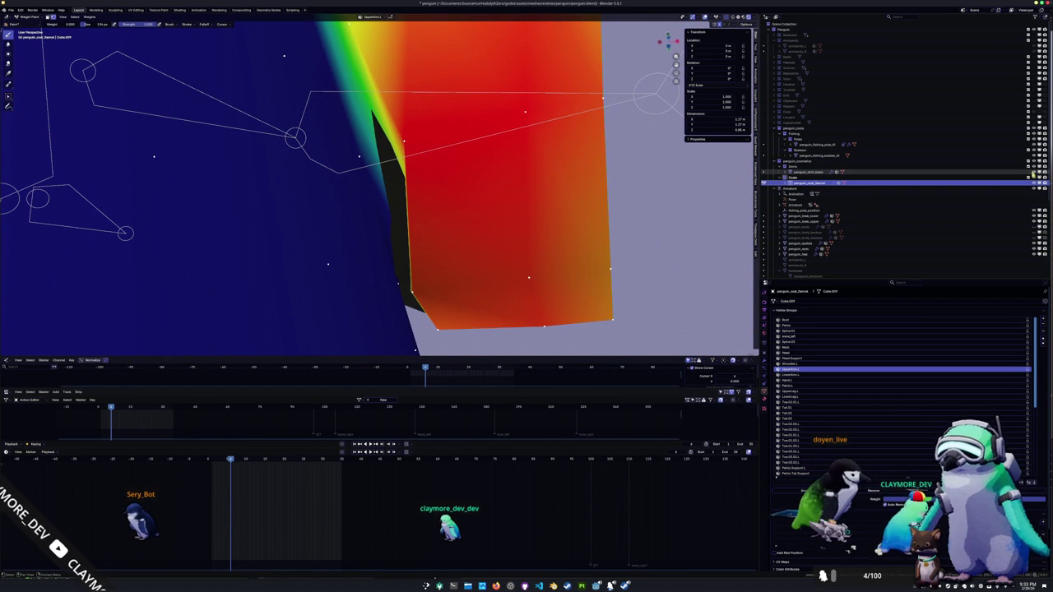
pyautogui.moveTo(421, 156); pyautogui.dragTo(385, 173, button='middle')
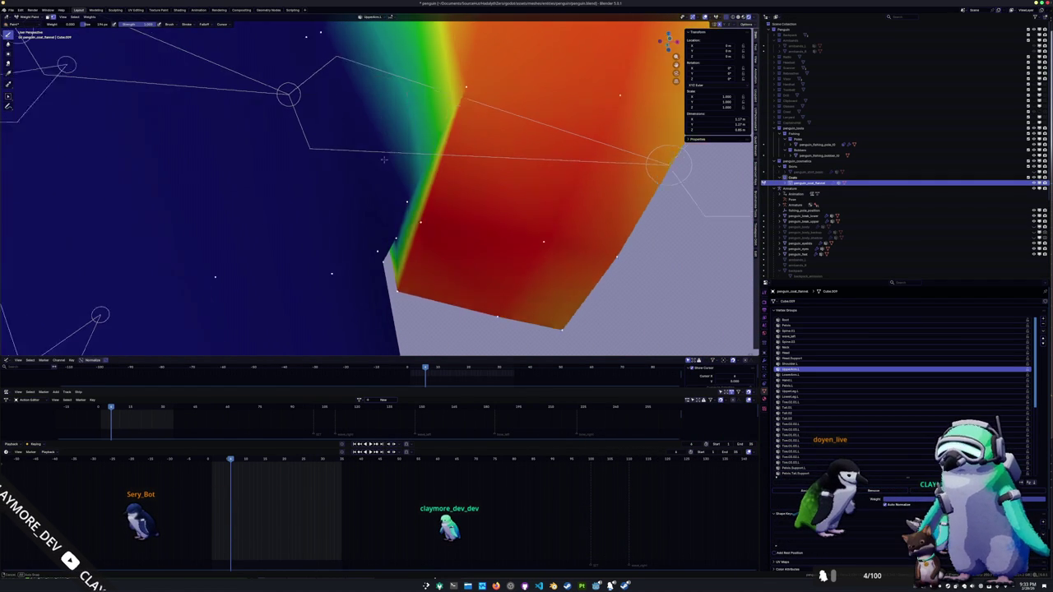
pyautogui.scroll(-3, 384, 100)
pyautogui.scroll(-2, 381, 148)
pyautogui.moveTo(378, 181)
pyautogui.mouseDown(button='middle')
pyautogui.moveTo(301, 127)
pyautogui.moveTo(404, 256)
pyautogui.mouseUp(button='middle')
pyautogui.scroll(4, 354, 190)
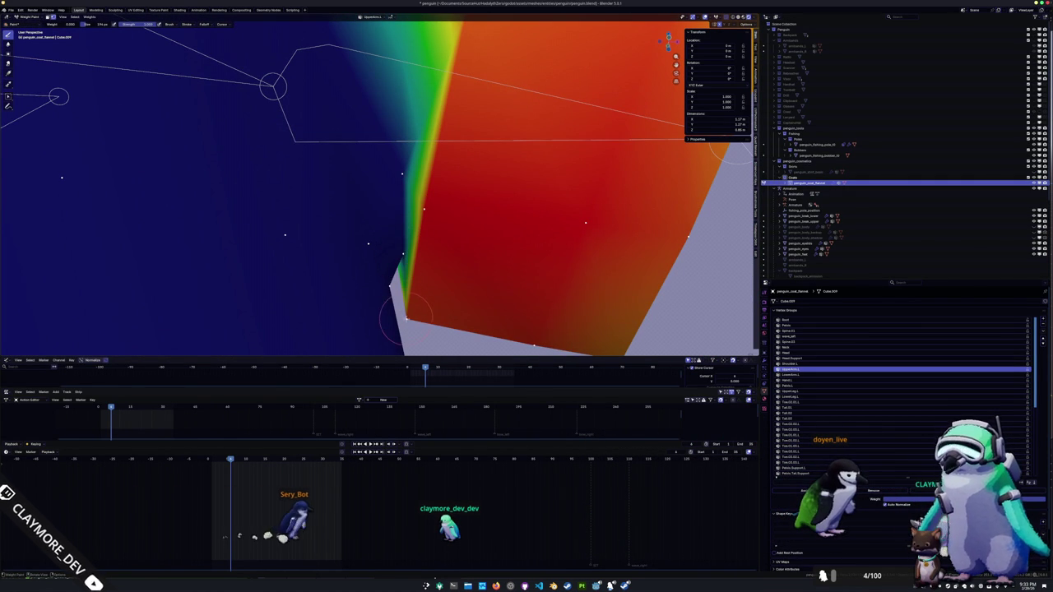
pyautogui.moveTo(407, 317)
pyautogui.mouseDown(button='middle')
pyautogui.moveTo(432, 251)
pyautogui.moveTo(421, 269)
pyautogui.moveTo(399, 270)
pyautogui.moveTo(387, 233)
pyautogui.moveTo(410, 224)
pyautogui.mouseUp(button='middle')
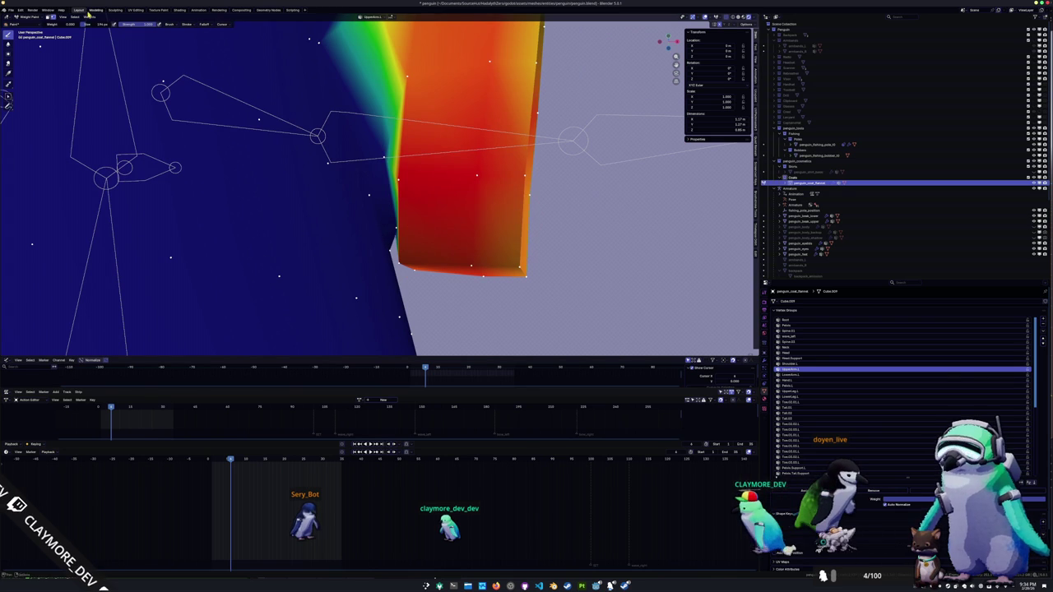
# - Smooth the coat's weights twice via Weights > Smooth, return to Object Mode, unhide the body
pyautogui.click(90, 17)
pyautogui.click(104, 80)
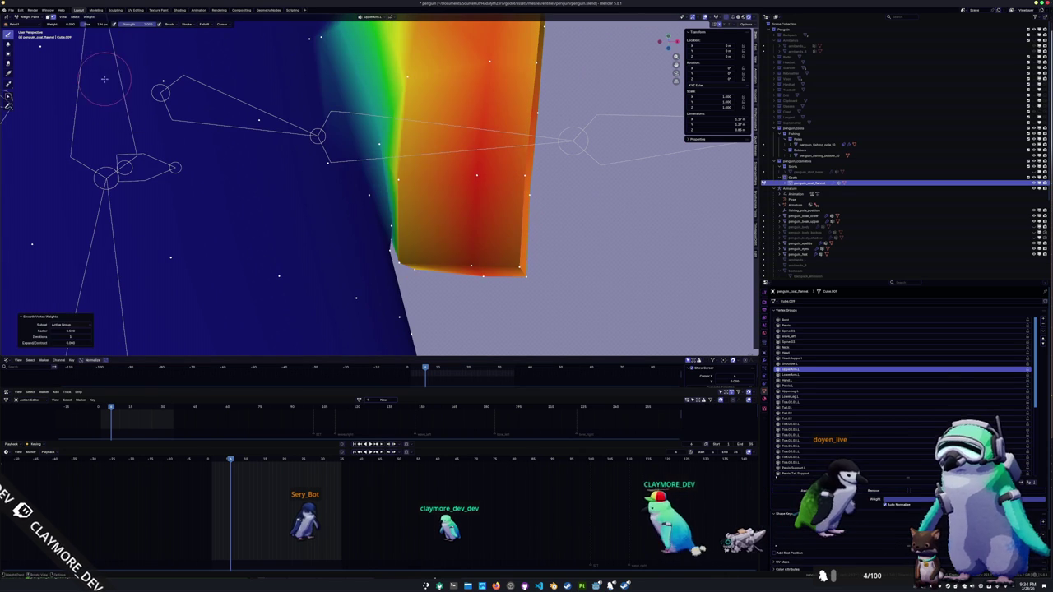
pyautogui.click(90, 16)
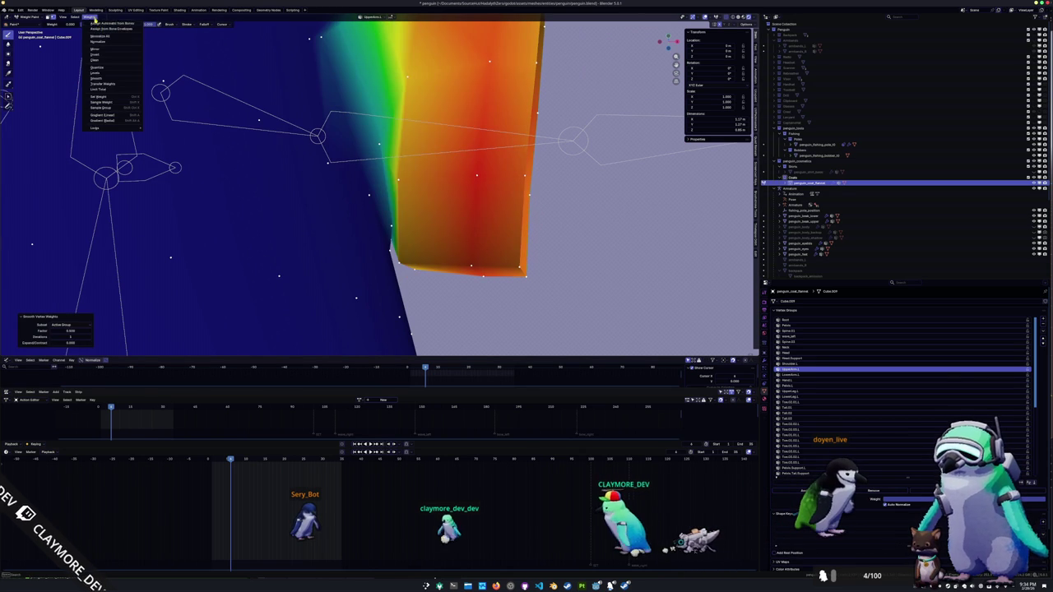
pyautogui.click(102, 78)
pyautogui.moveTo(102, 78); pyautogui.dragTo(392, 247, button='middle')
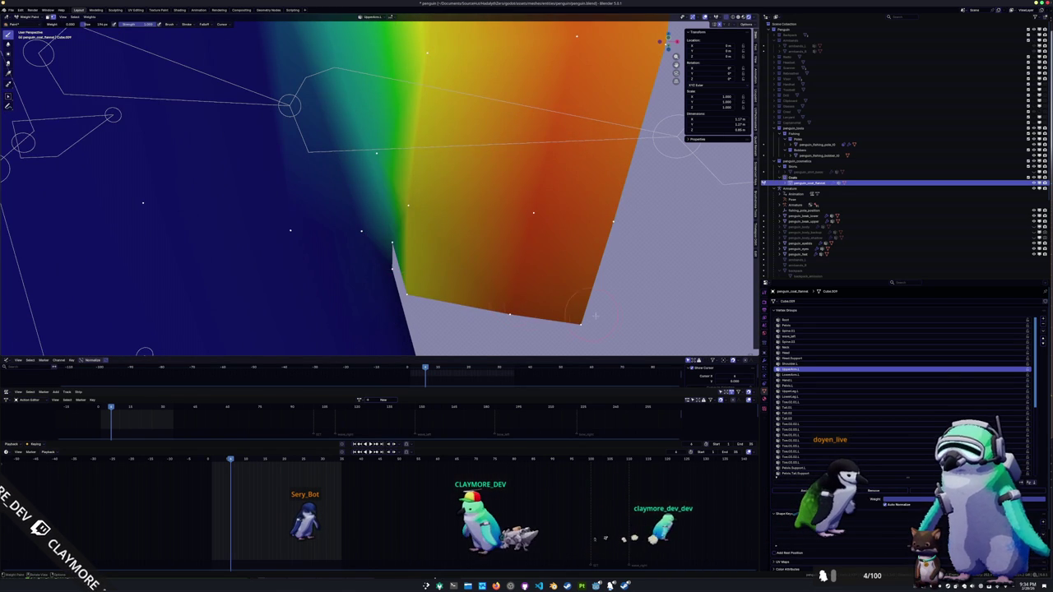
pyautogui.moveTo(588, 315)
pyautogui.mouseDown(button='middle')
pyautogui.moveTo(452, 287)
pyautogui.moveTo(545, 274)
pyautogui.moveTo(522, 260)
pyautogui.moveTo(560, 247)
pyautogui.mouseUp(button='middle')
pyautogui.hotkey('ctrl', 'Tab')
pyautogui.click(1034, 172)
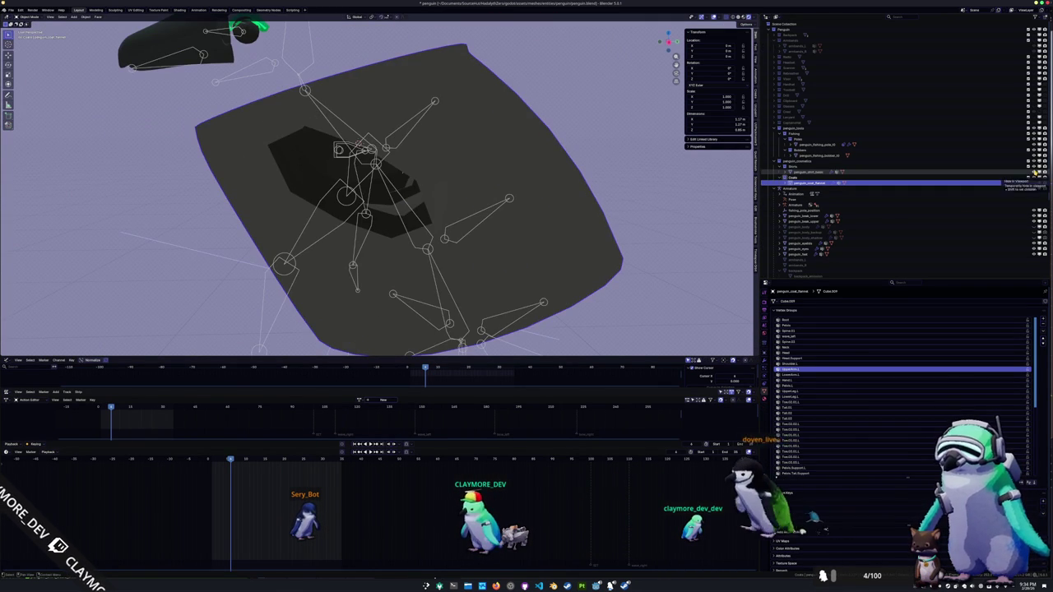
# - Select the armature and switch it into Pose Mode
pyautogui.moveTo(588, 228)
pyautogui.mouseDown(button='middle')
pyautogui.moveTo(463, 239)
pyautogui.moveTo(439, 231)
pyautogui.moveTo(448, 186)
pyautogui.moveTo(451, 210)
pyautogui.moveTo(324, 233)
pyautogui.moveTo(420, 190)
pyautogui.moveTo(429, 268)
pyautogui.moveTo(483, 265)
pyautogui.mouseUp(button='middle')
pyautogui.press('Tab')
pyautogui.press('Tab')
pyautogui.click(433, 282)
pyautogui.hotkey('ctrl', 'Tab')
pyautogui.hotkey('ctrl', 'Tab')
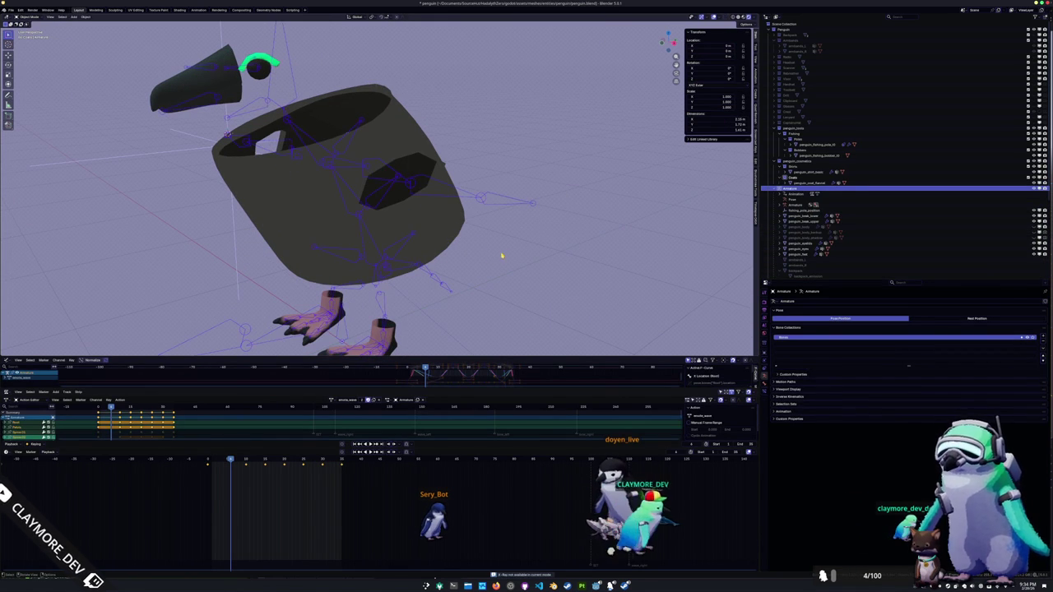
# - Add a Data Transfer modifier from the shirt base to the coat and apply it
pyautogui.click(460, 236)
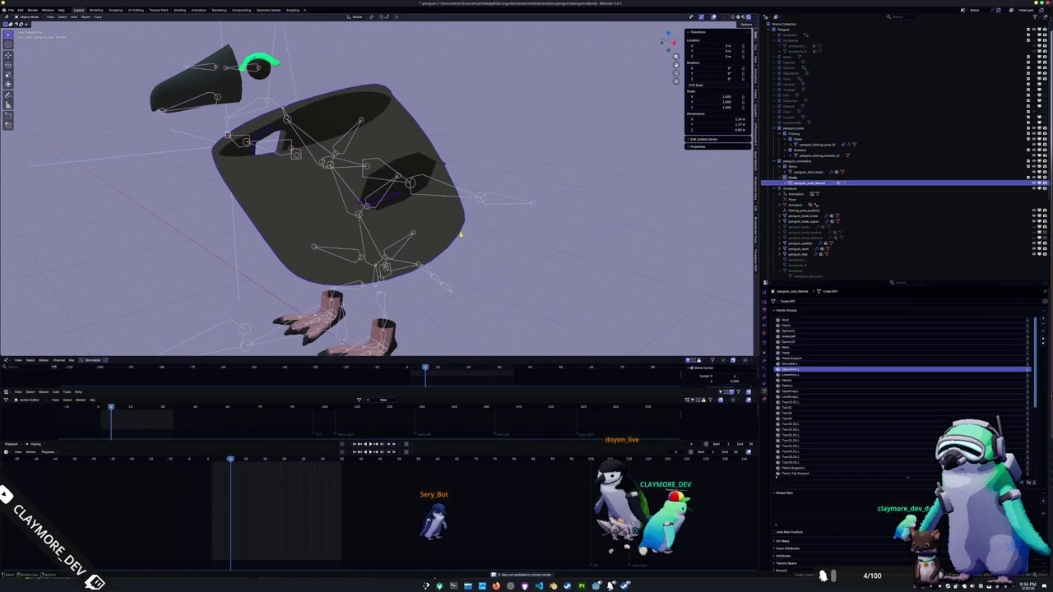
pyautogui.click(766, 367)
pyautogui.click(833, 302)
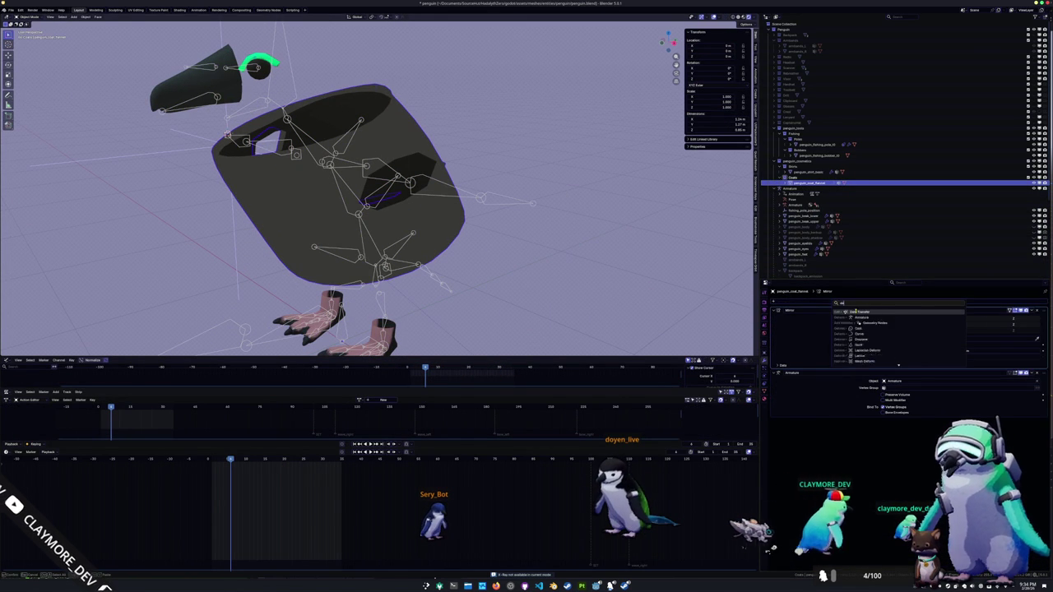
pyautogui.click(858, 312)
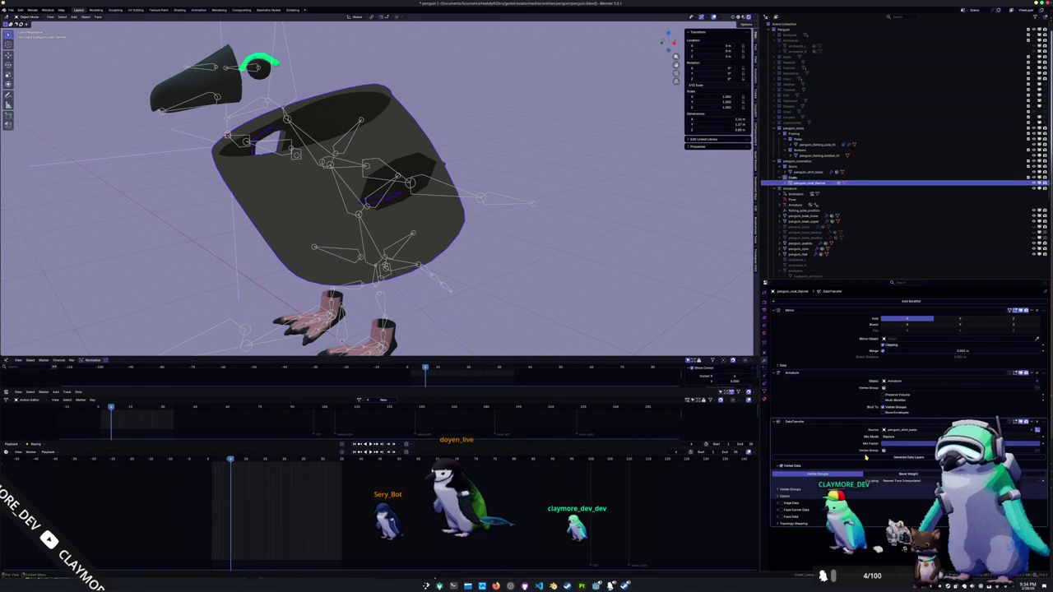
pyautogui.hotkey('ctrl', 'a')
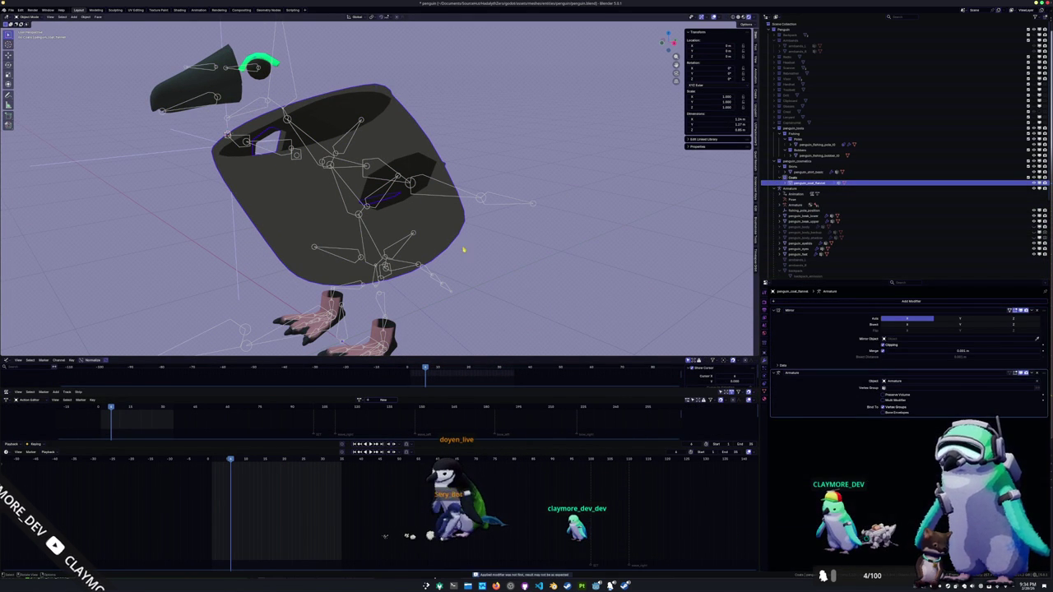
pyautogui.click(469, 200)
pyautogui.moveTo(470, 200)
pyautogui.mouseDown(button='middle')
pyautogui.moveTo(541, 205)
pyautogui.moveTo(540, 263)
pyautogui.moveTo(476, 248)
pyautogui.mouseUp(button='middle')
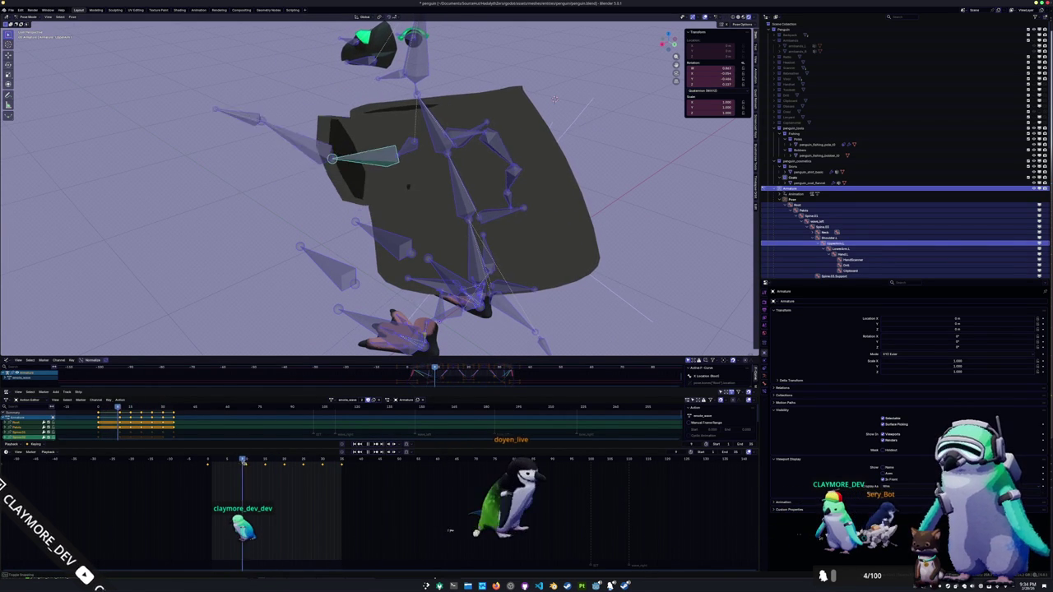
# - Exit Pose Mode, select the flannel coat, switch to Solid shading and enter Edit Mode at the armhole
pyautogui.hotkey('ctrl', 'Tab')
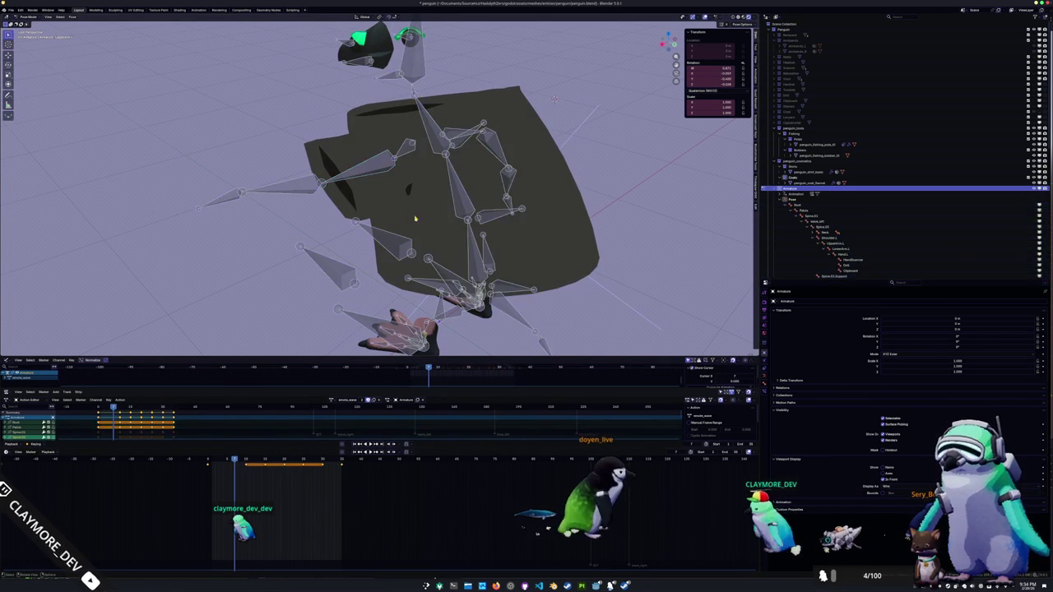
pyautogui.scroll(3, 400, 211)
pyautogui.scroll(2, 407, 215)
pyautogui.click(415, 220)
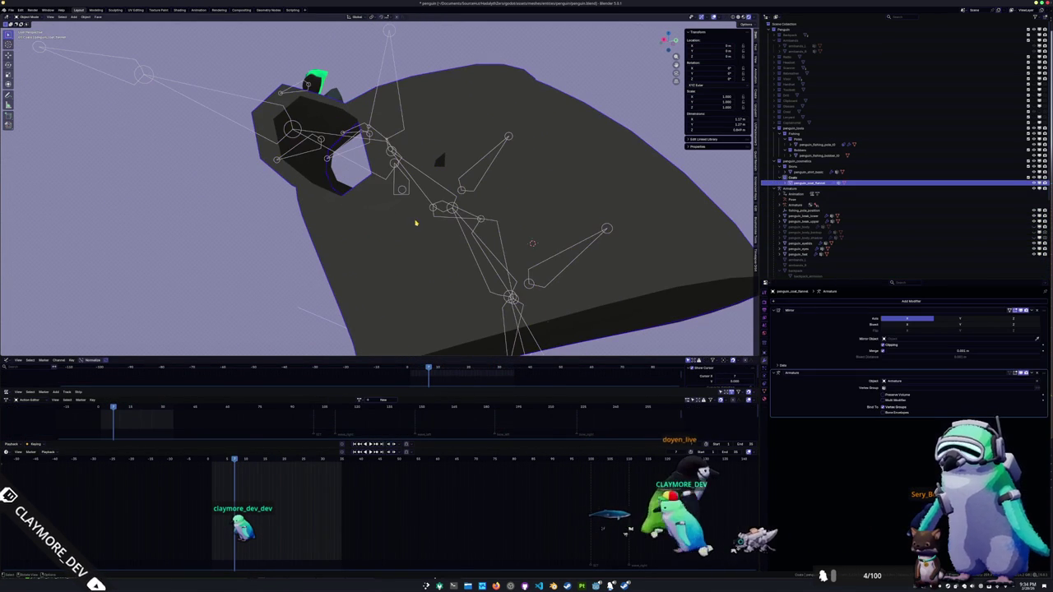
pyautogui.click(740, 17)
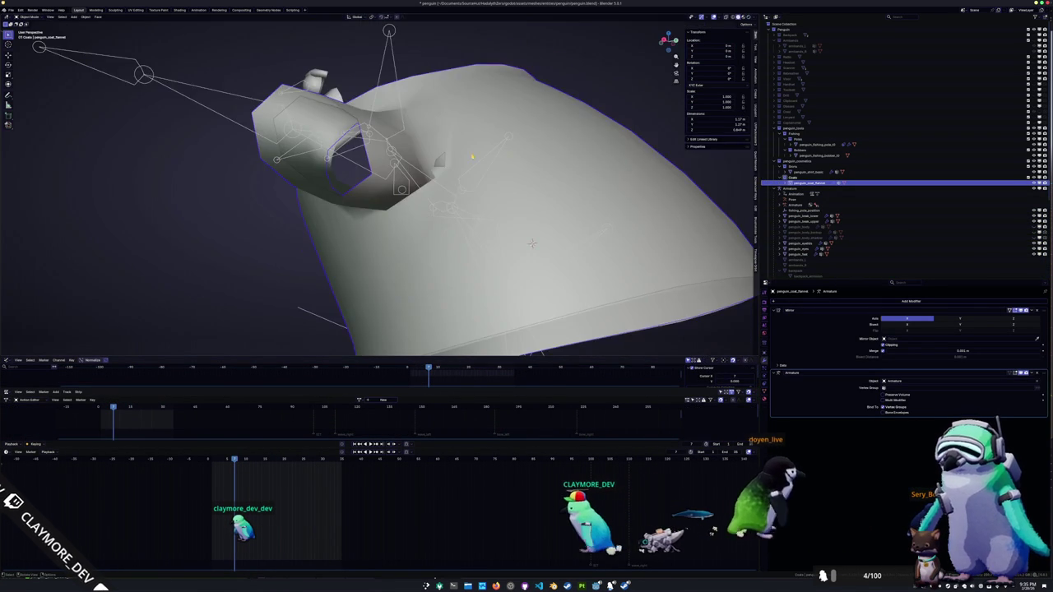
pyautogui.moveTo(494, 206)
pyautogui.mouseDown(button='middle')
pyautogui.moveTo(456, 216)
pyautogui.moveTo(384, 175)
pyautogui.moveTo(365, 256)
pyautogui.moveTo(423, 165)
pyautogui.moveTo(405, 165)
pyautogui.mouseUp(button='middle')
pyautogui.press('Tab')
pyautogui.moveTo(386, 165); pyautogui.dragTo(461, 174, button='middle')
# - Add an edge loop around the sleeve opening and select the whole coat mesh
pyautogui.hotkey('ctrl', 'r')
pyautogui.click(457, 150)
pyautogui.press('a')
pyautogui.moveTo(703, 194)
pyautogui.mouseDown(button='middle')
pyautogui.moveTo(444, 181)
pyautogui.moveTo(454, 150)
pyautogui.moveTo(456, 166)
pyautogui.moveTo(453, 151)
pyautogui.moveTo(481, 149)
pyautogui.mouseUp(button='middle')
# - Toggle between Edit and Object Mode, then switch the coat to Weight Paint
pyautogui.press('Tab')
pyautogui.press('Tab')
pyautogui.scroll(-3, 457, 168)
pyautogui.hotkey('alt', 'a')
pyautogui.press('Tab')
pyautogui.scroll(3, 452, 151)
pyautogui.press('Tab')
pyautogui.press('a')
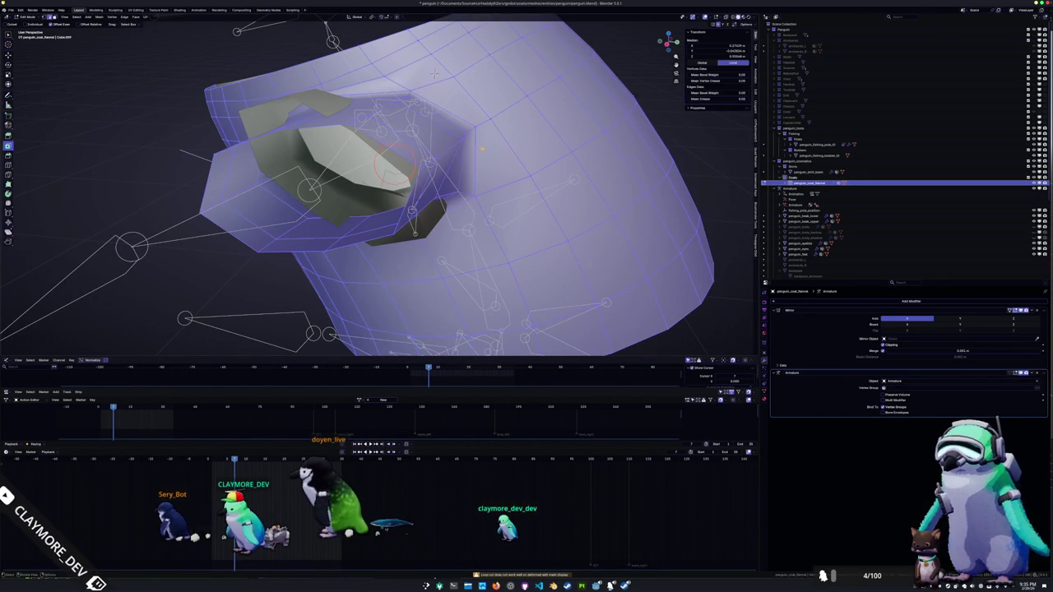
pyautogui.press('Tab')
pyautogui.moveTo(433, 72)
pyautogui.mouseDown(button='middle')
pyautogui.moveTo(460, 161)
pyautogui.moveTo(454, 177)
pyautogui.mouseUp(button='middle')
pyautogui.click(436, 125)
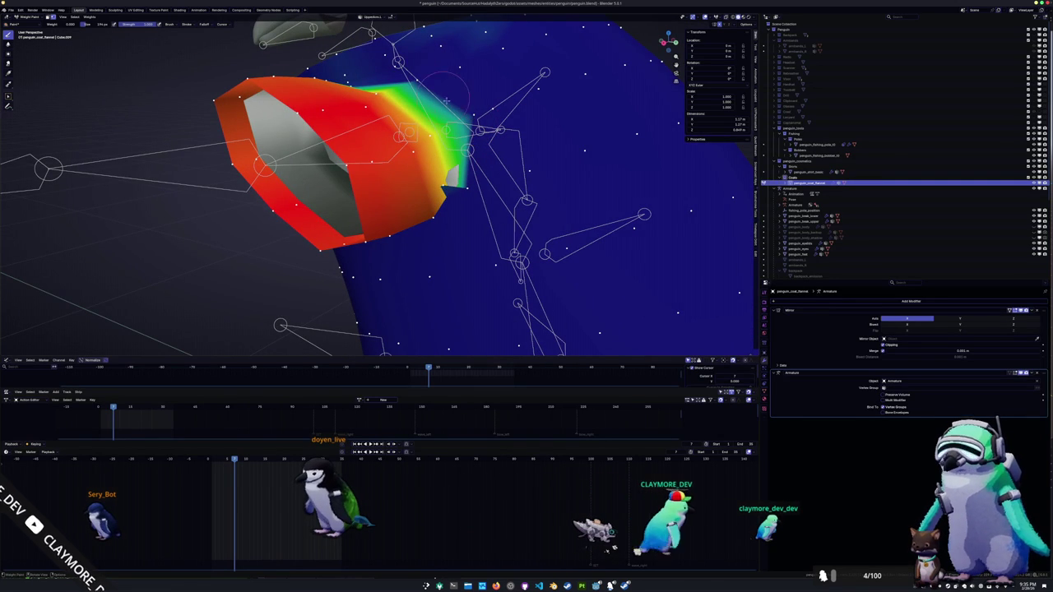
# - Orbit around the sleeve, under the shoulder and out to the head to inspect the weights
pyautogui.moveTo(466, 175)
pyautogui.mouseDown(button='middle')
pyautogui.moveTo(461, 154)
pyautogui.moveTo(492, 150)
pyautogui.moveTo(436, 138)
pyautogui.moveTo(473, 127)
pyautogui.mouseUp(button='middle')
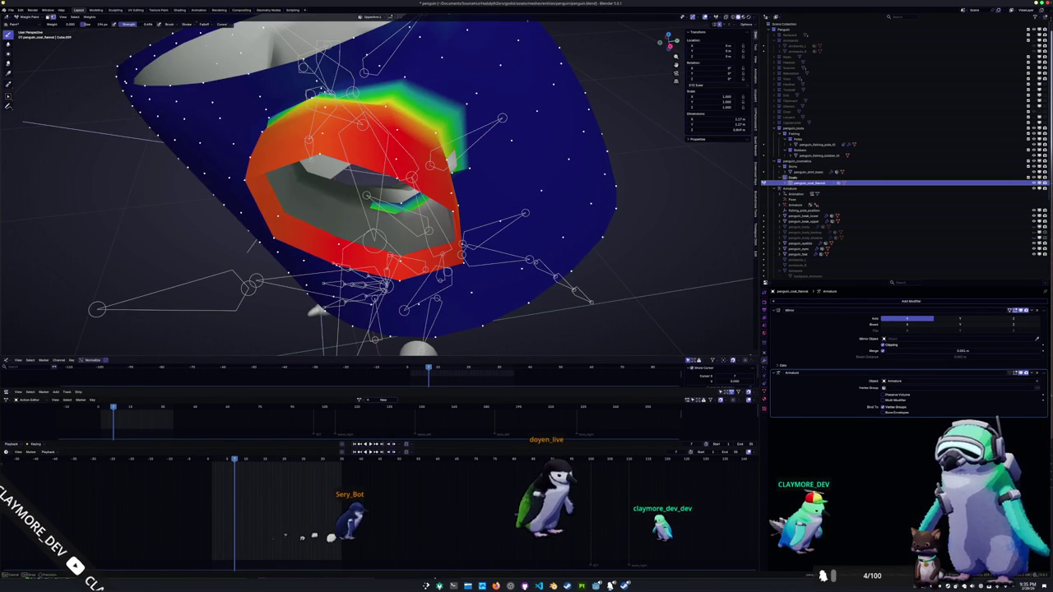
pyautogui.moveTo(365, 130)
pyautogui.mouseDown(button='middle')
pyautogui.moveTo(386, 153)
pyautogui.moveTo(444, 154)
pyautogui.moveTo(427, 200)
pyautogui.moveTo(465, 210)
pyautogui.mouseUp(button='middle')
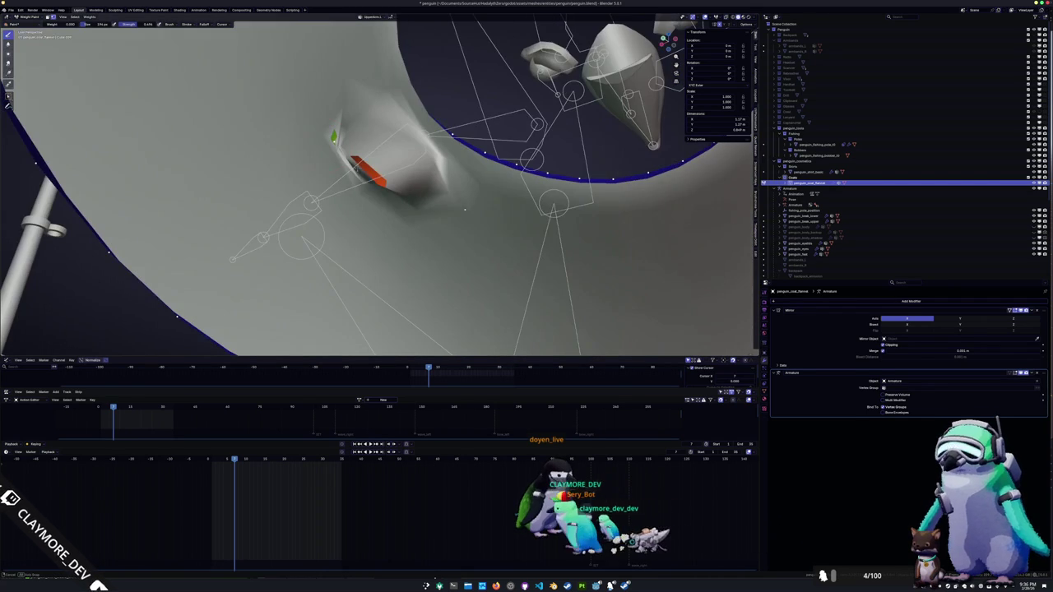
pyautogui.moveTo(327, 135)
pyautogui.mouseDown(button='middle')
pyautogui.moveTo(352, 121)
pyautogui.moveTo(377, 163)
pyautogui.moveTo(392, 156)
pyautogui.mouseUp(button='middle')
# - Enter Edit Mode, deselect all coat geometry, and toggle back to Object Mode
pyautogui.press('Tab')
pyautogui.press('Tab')
pyautogui.press('Tab')
pyautogui.hotkey('alt', 'a')
pyautogui.moveTo(336, 176)
pyautogui.mouseDown(button='middle')
pyautogui.moveTo(390, 159)
pyautogui.moveTo(389, 151)
pyautogui.mouseUp(button='middle')
pyautogui.press('Tab')
pyautogui.moveTo(361, 116)
pyautogui.mouseDown(button='middle')
pyautogui.moveTo(393, 135)
pyautogui.moveTo(297, 169)
pyautogui.moveTo(385, 149)
pyautogui.moveTo(399, 168)
pyautogui.mouseUp(button='middle')
pyautogui.press('Tab')
pyautogui.press('Tab')
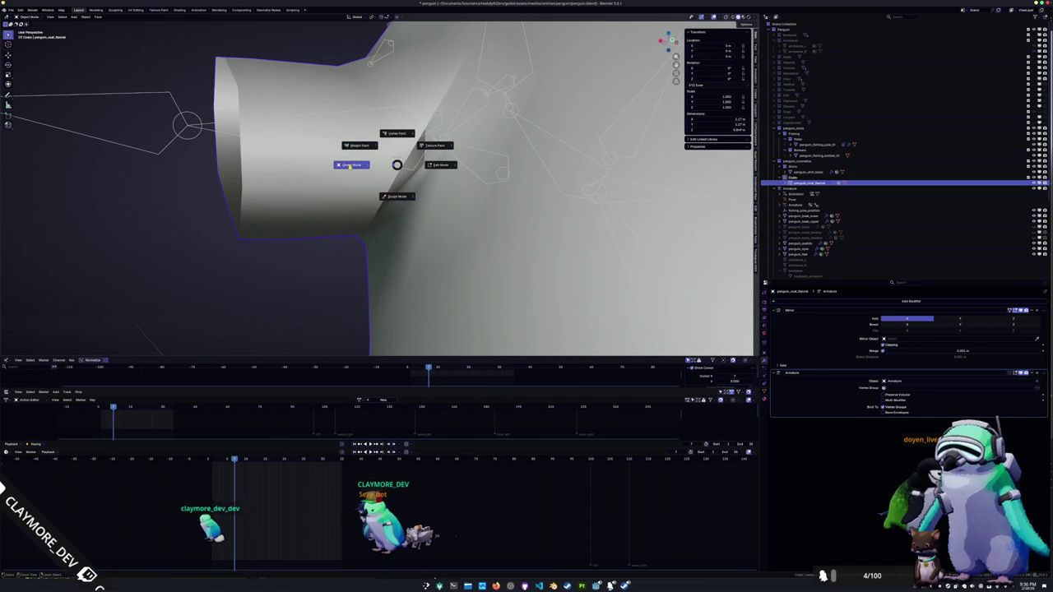
# - Switch to Wireframe shading and enter Edit Mode on the coat's sleeve
pyautogui.click(727, 16)
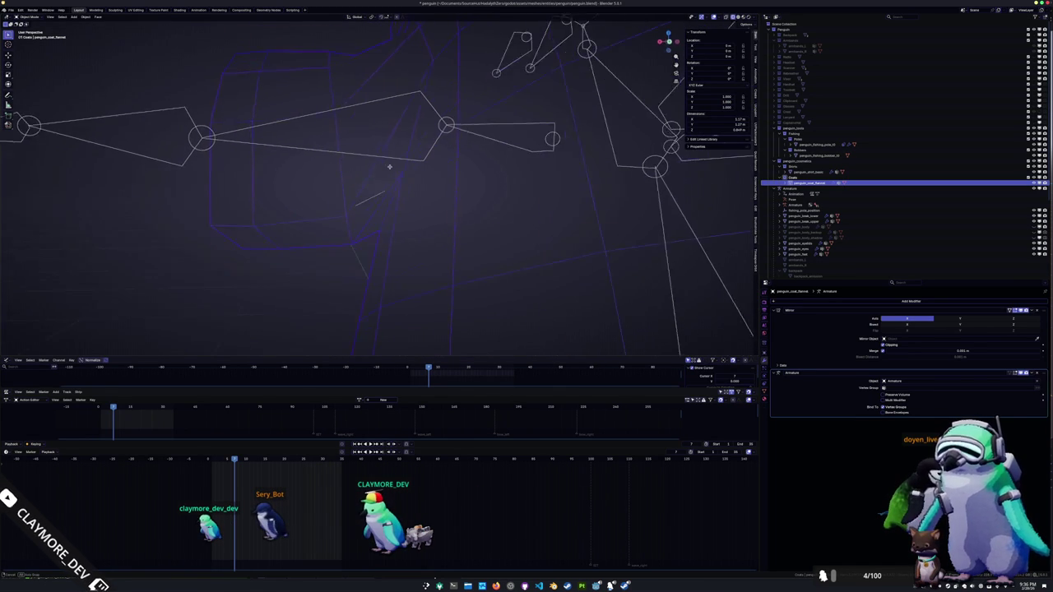
pyautogui.moveTo(391, 156)
pyautogui.mouseDown(button='middle')
pyautogui.moveTo(409, 118)
pyautogui.moveTo(421, 121)
pyautogui.moveTo(425, 143)
pyautogui.moveTo(456, 158)
pyautogui.mouseUp(button='middle')
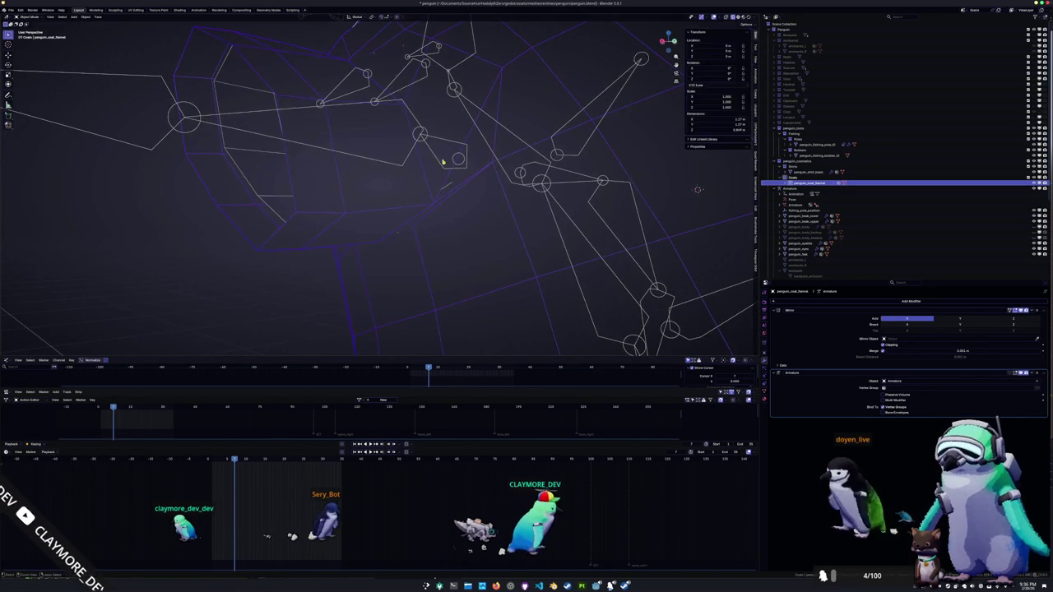
pyautogui.press('Tab')
pyautogui.press('Tab')
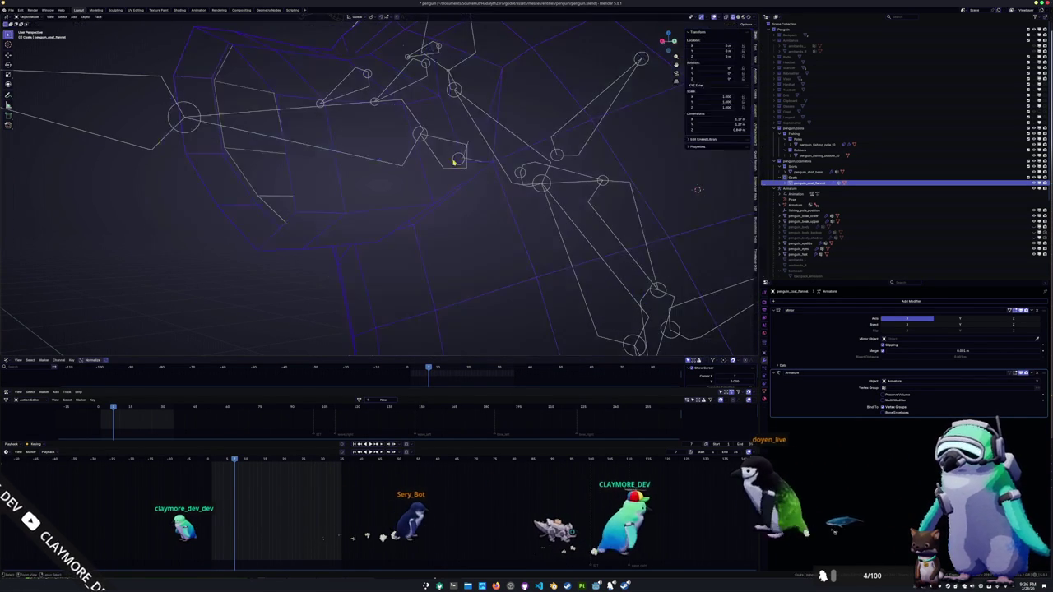
pyautogui.press('Tab')
# - Cancel the Delete menu and select the penguin_shirt_basic object
pyautogui.press('x')
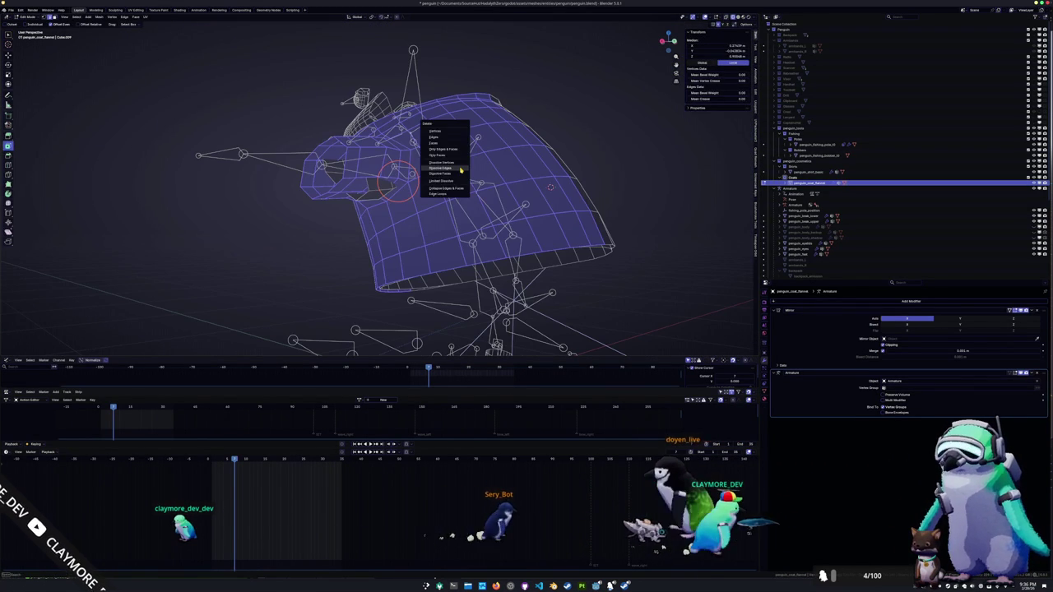
pyautogui.press('Escape')
pyautogui.press('Tab')
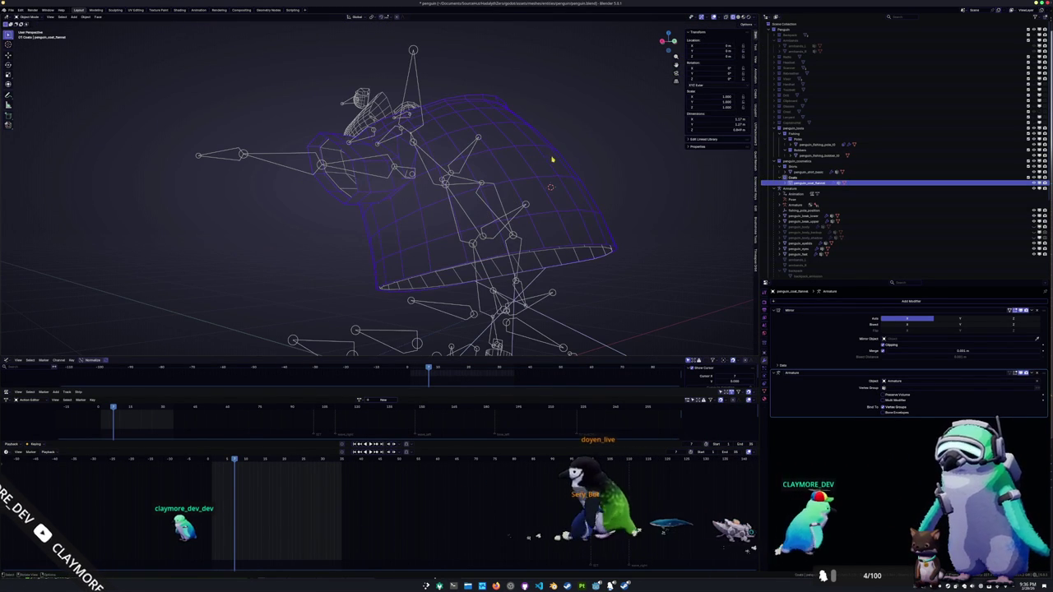
pyautogui.click(621, 182)
pyautogui.click(811, 172)
# - Duplicate the shirt and move the copy into the Coats collection
pyautogui.hotkey('shift', 'd')
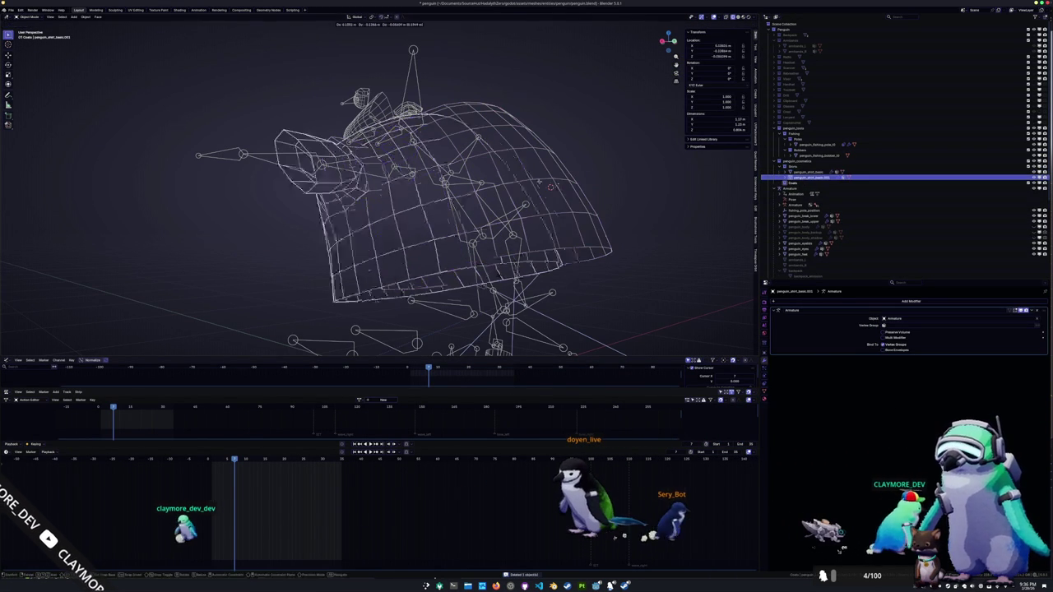
pyautogui.press('Escape')
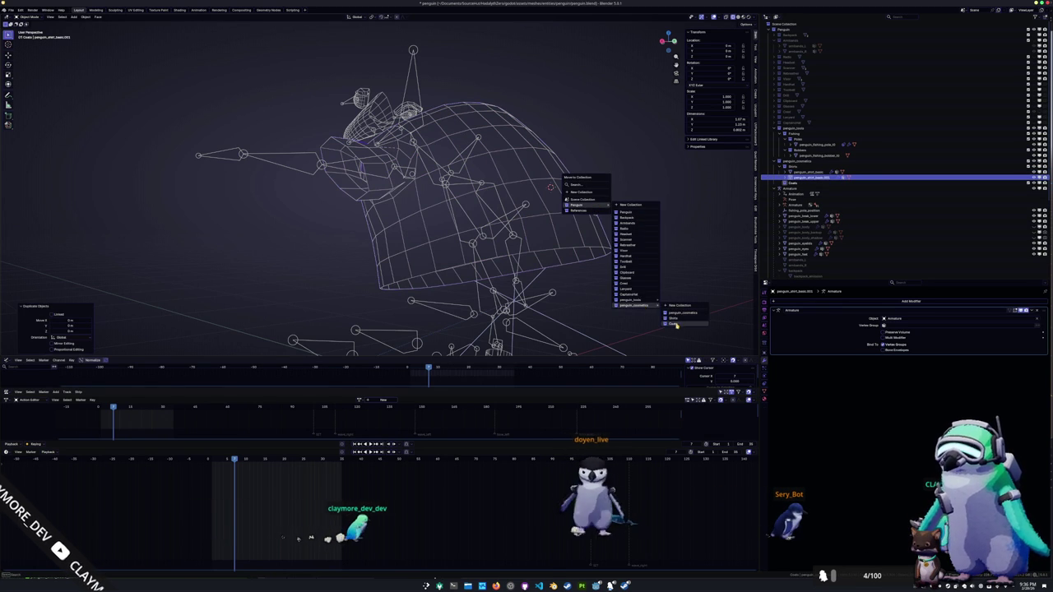
pyautogui.click(675, 325)
pyautogui.scroll(5, 465, 226)
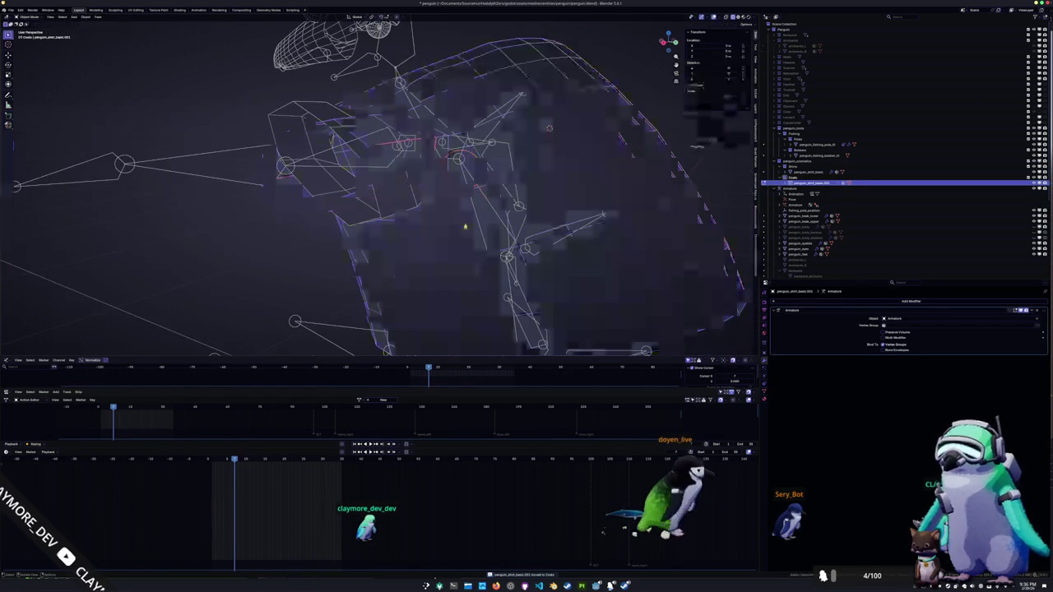
# - Scale the shirt copy's mesh slightly outward and inspect it from below in Object Mode
pyautogui.press('Tab')
pyautogui.press('s')
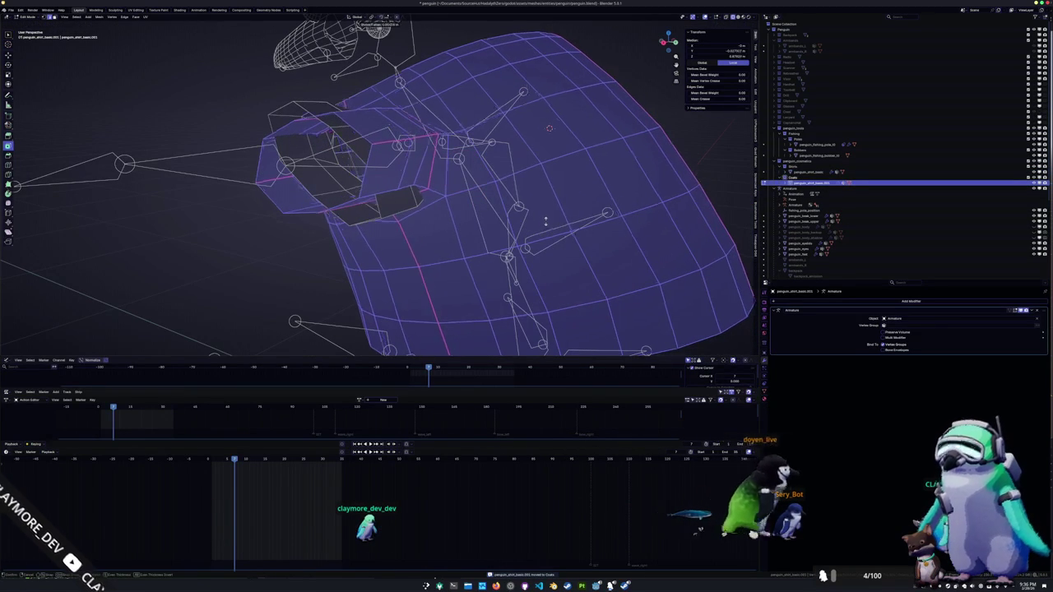
pyautogui.press('Tab')
pyautogui.moveTo(545, 220)
pyautogui.mouseDown(button='middle')
pyautogui.moveTo(444, 243)
pyautogui.moveTo(485, 244)
pyautogui.moveTo(450, 236)
pyautogui.moveTo(423, 244)
pyautogui.mouseUp(button='middle')
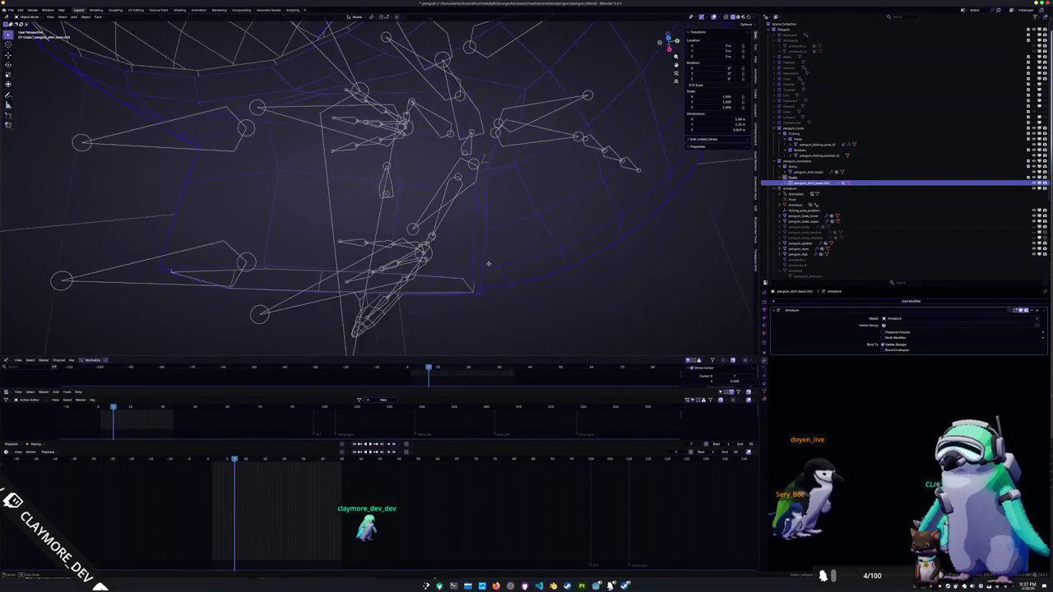
pyautogui.moveTo(492, 240)
pyautogui.mouseDown(button='middle')
pyautogui.moveTo(431, 292)
pyautogui.moveTo(459, 265)
pyautogui.moveTo(426, 176)
pyautogui.moveTo(381, 167)
pyautogui.moveTo(434, 159)
pyautogui.moveTo(419, 202)
pyautogui.moveTo(412, 188)
pyautogui.moveTo(385, 216)
pyautogui.mouseUp(button='middle')
# - Re-enter Edit Mode, deselect the mesh, and move in close on the shoulder
pyautogui.press('Tab')
pyautogui.press('Tab')
pyautogui.scroll(-5, 385, 217)
pyautogui.click(512, 203)
pyautogui.scroll(5, 513, 203)
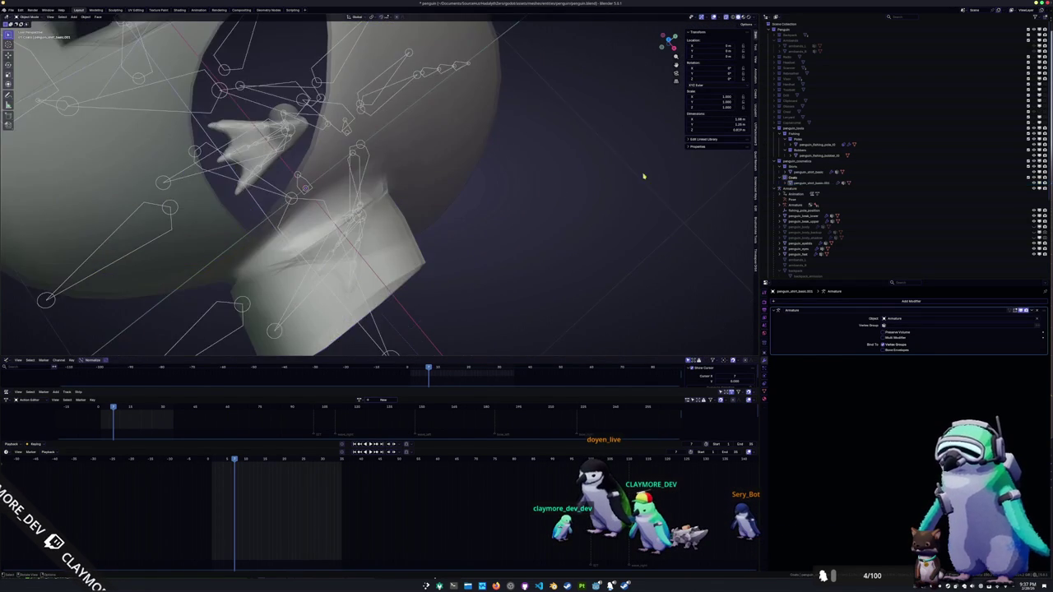
pyautogui.moveTo(513, 203); pyautogui.dragTo(482, 146, button='middle')
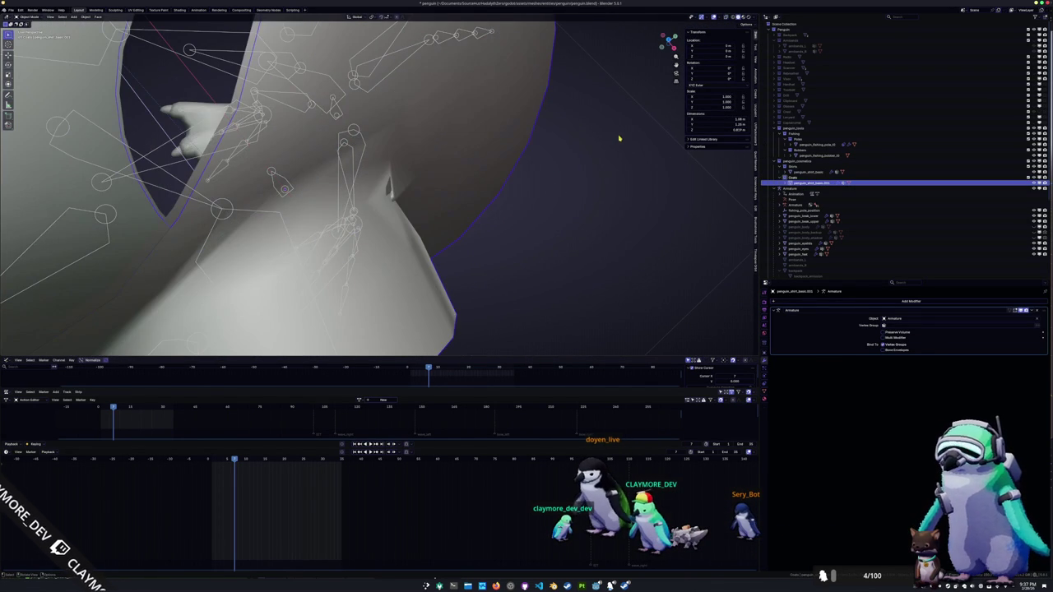
pyautogui.moveTo(582, 149)
pyautogui.mouseDown(button='middle')
pyautogui.moveTo(460, 169)
pyautogui.moveTo(350, 150)
pyautogui.moveTo(370, 161)
pyautogui.moveTo(477, 122)
pyautogui.mouseUp(button='middle')
# - Toggle between Edit and Object Mode to check the scaled shape around the sleeve opening
pyautogui.press('Tab')
pyautogui.scroll(-4, 393, 170)
pyautogui.press('Tab')
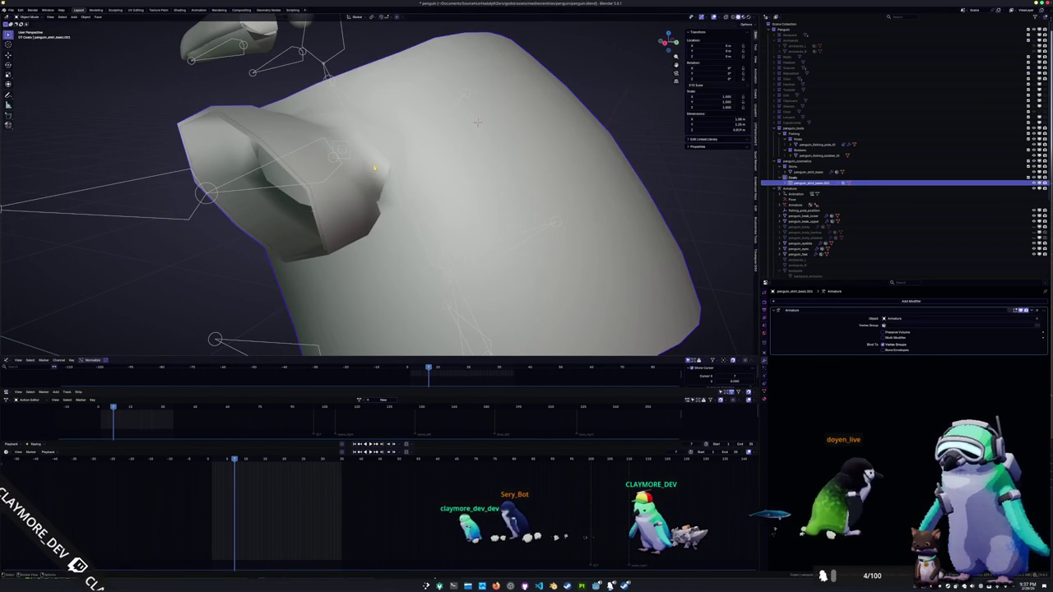
pyautogui.press('Tab')
pyautogui.moveTo(478, 122); pyautogui.dragTo(540, 100, button='middle')
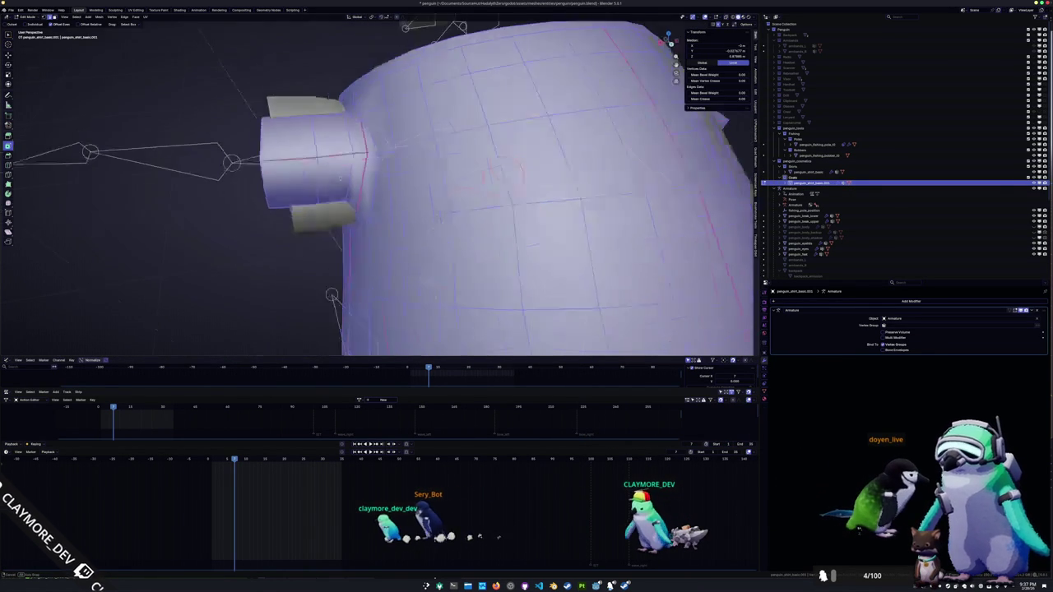
pyautogui.press('Tab')
pyautogui.press('Tab')
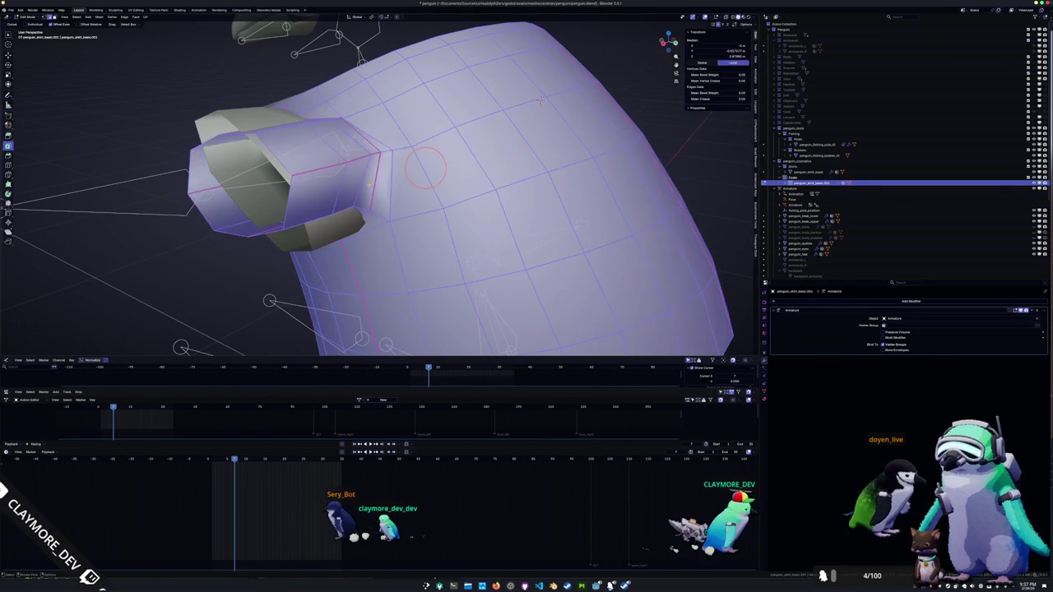
pyautogui.press('Tab')
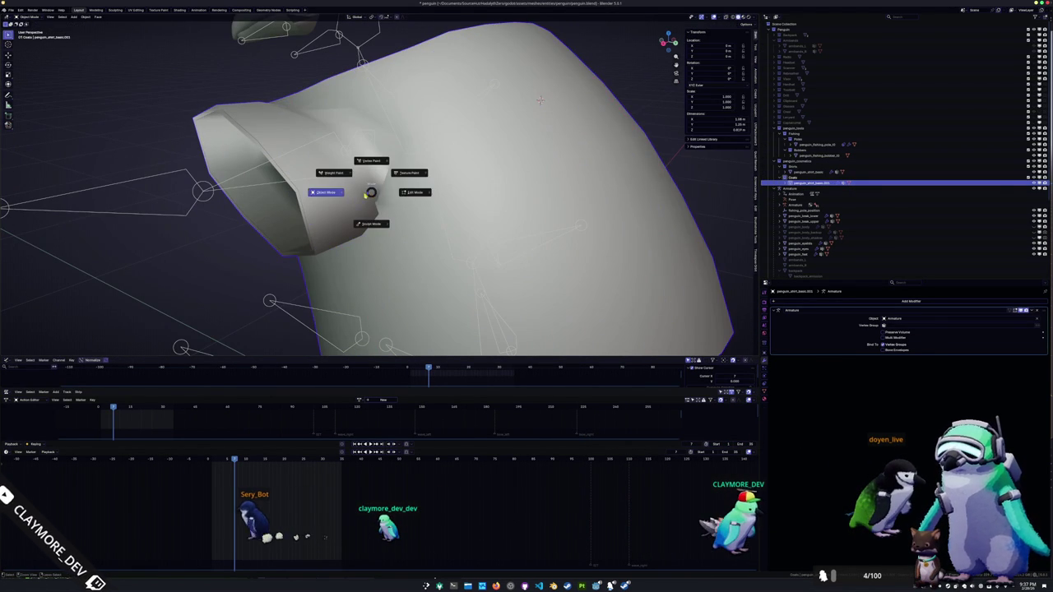
# - Switch the coat to Weight Paint and orbit around the weight-coloured shoulder
pyautogui.click(332, 173)
pyautogui.scroll(2, 13, 152)
pyautogui.scroll(2, 13, 153)
pyautogui.scroll(2, 13, 152)
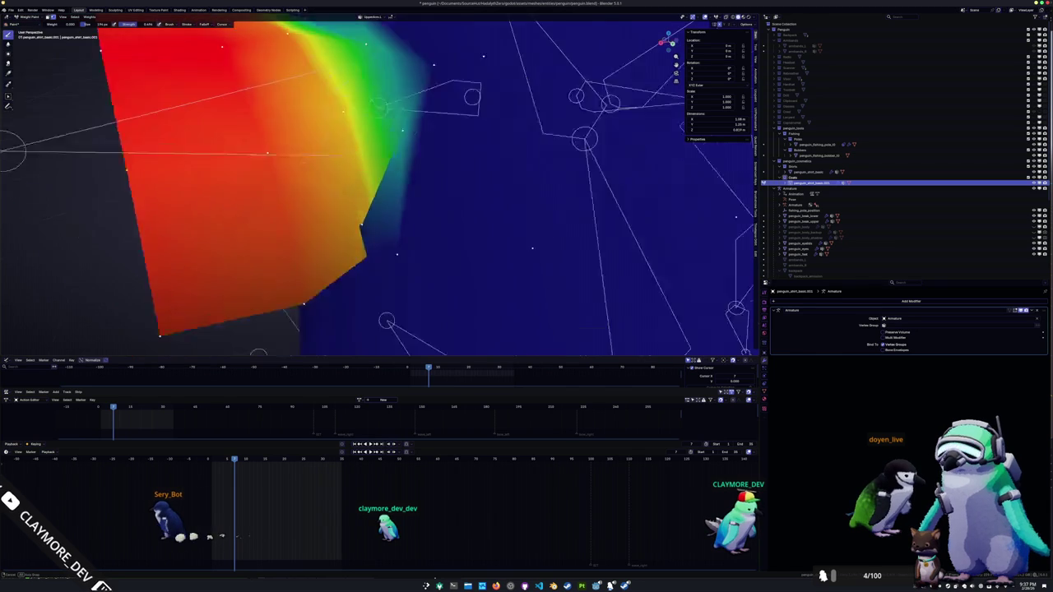
pyautogui.moveTo(13, 152); pyautogui.dragTo(197, 212, button='middle')
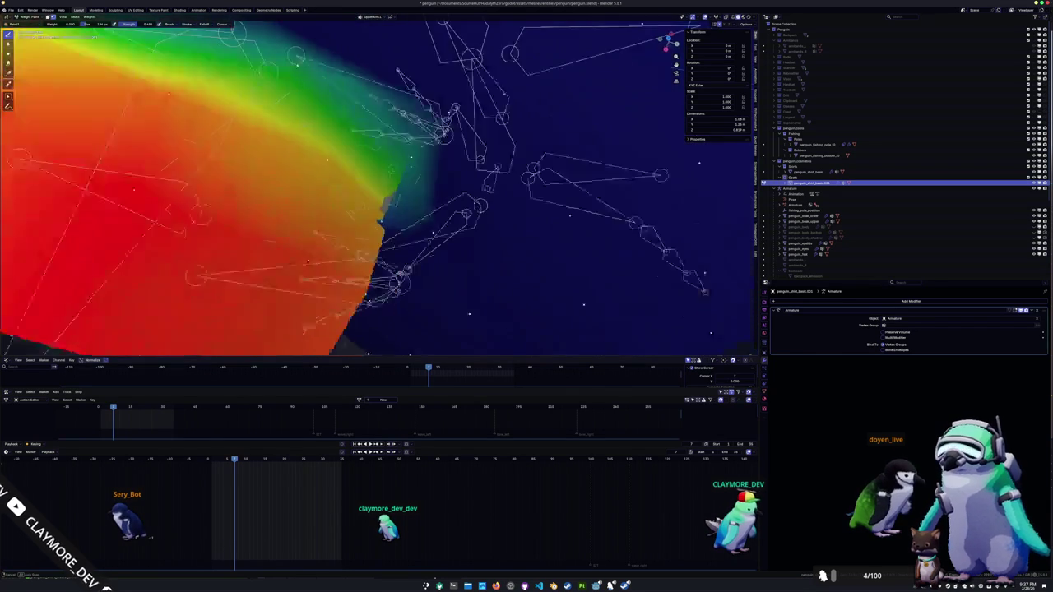
# - Toggle Edit Mode to check the coat from a new angle, returning to Weight Paint
pyautogui.press('Tab')
pyautogui.moveTo(197, 212); pyautogui.dragTo(389, 171, button='middle')
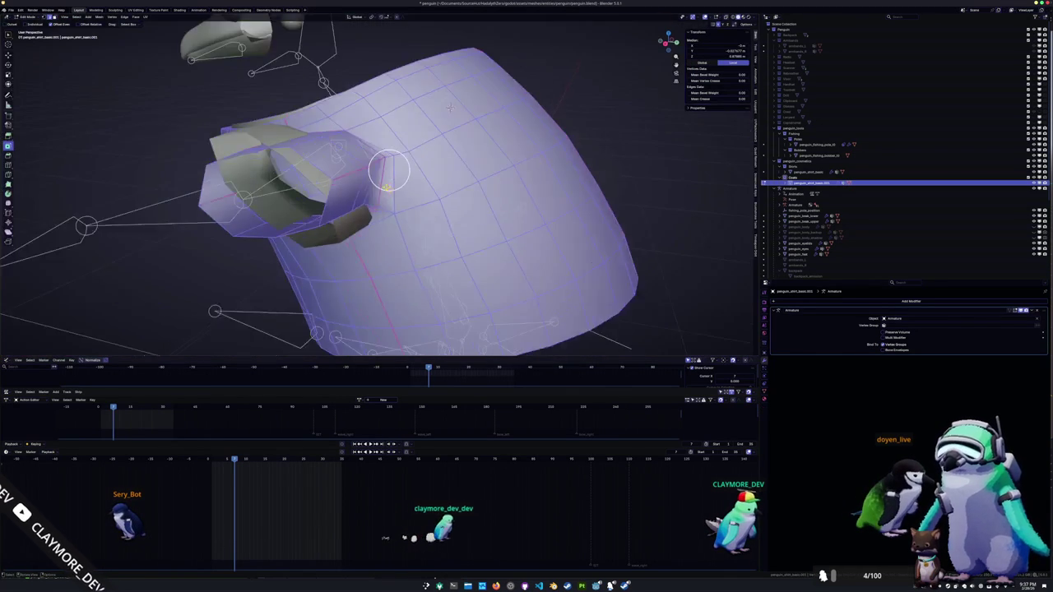
pyautogui.scroll(-5, 389, 171)
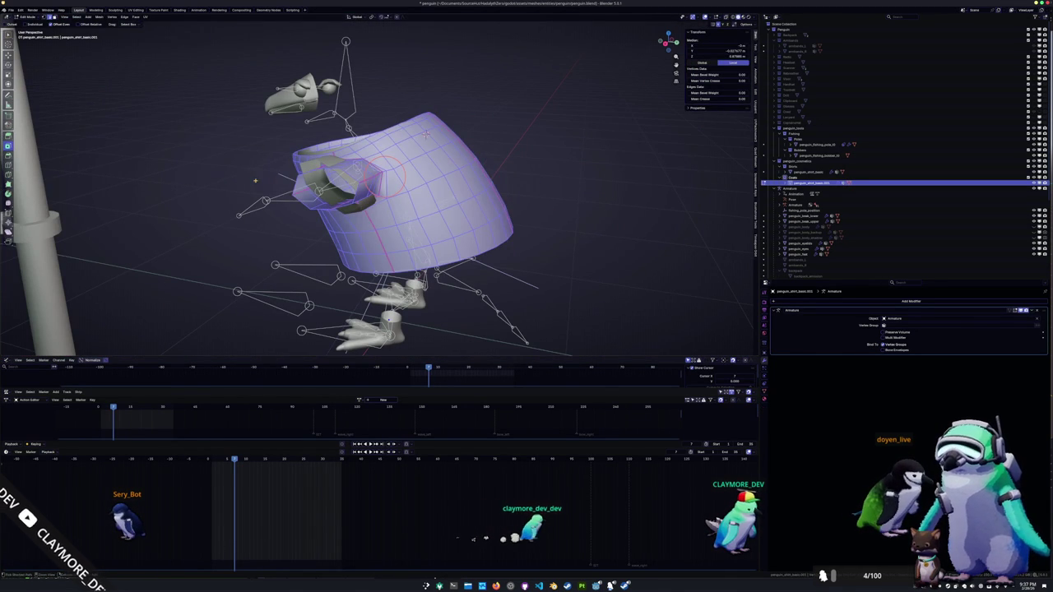
pyautogui.press('Tab')
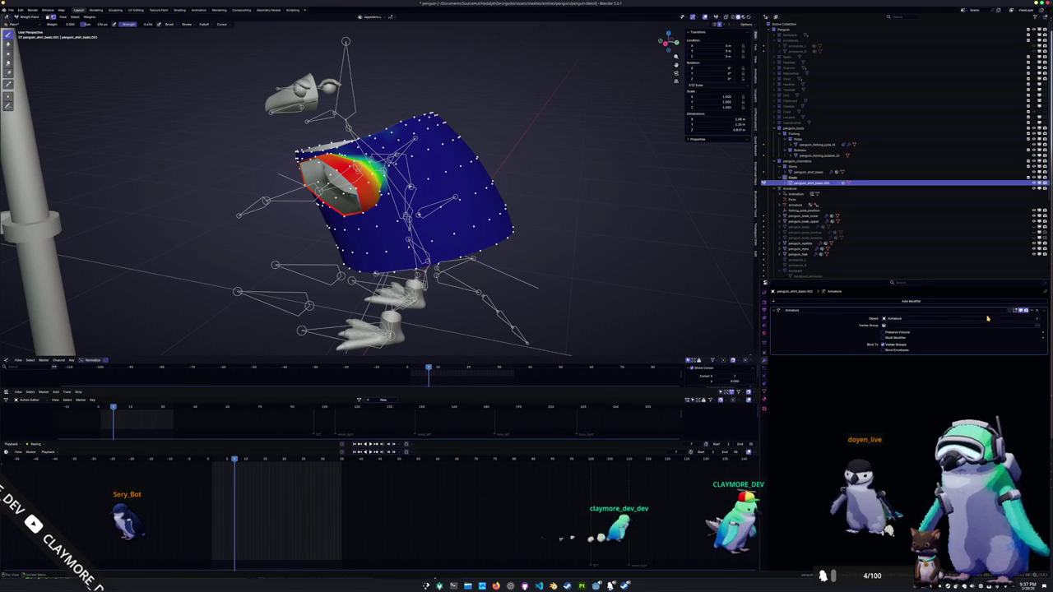
pyautogui.press('Tab')
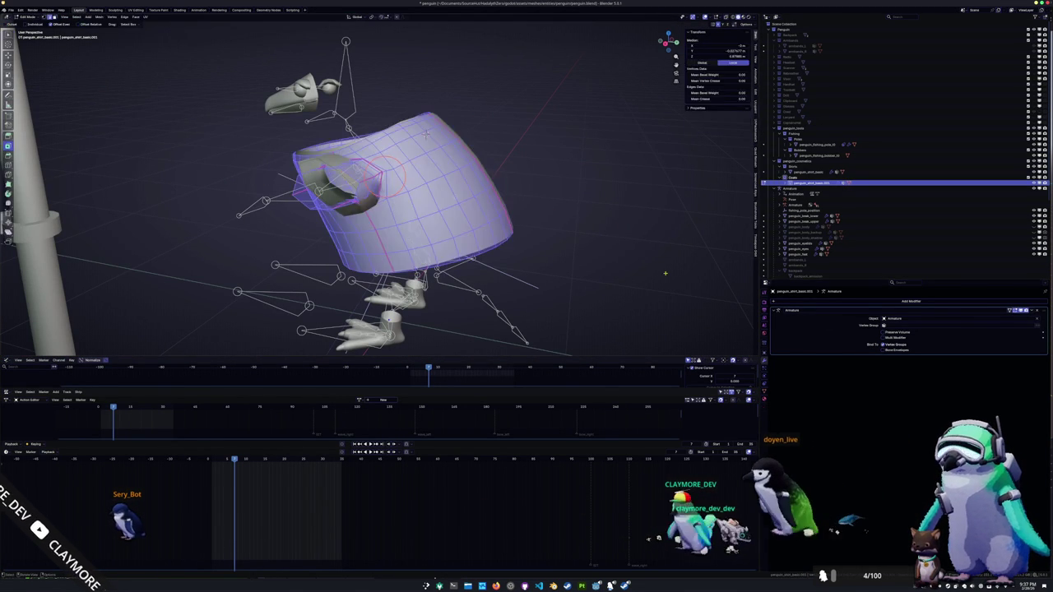
pyautogui.press('Tab')
pyautogui.press('Tab')
# - Frame the shoulder seam up close, undo one change, and return to Weight Paint
pyautogui.press('KP_Decimal')
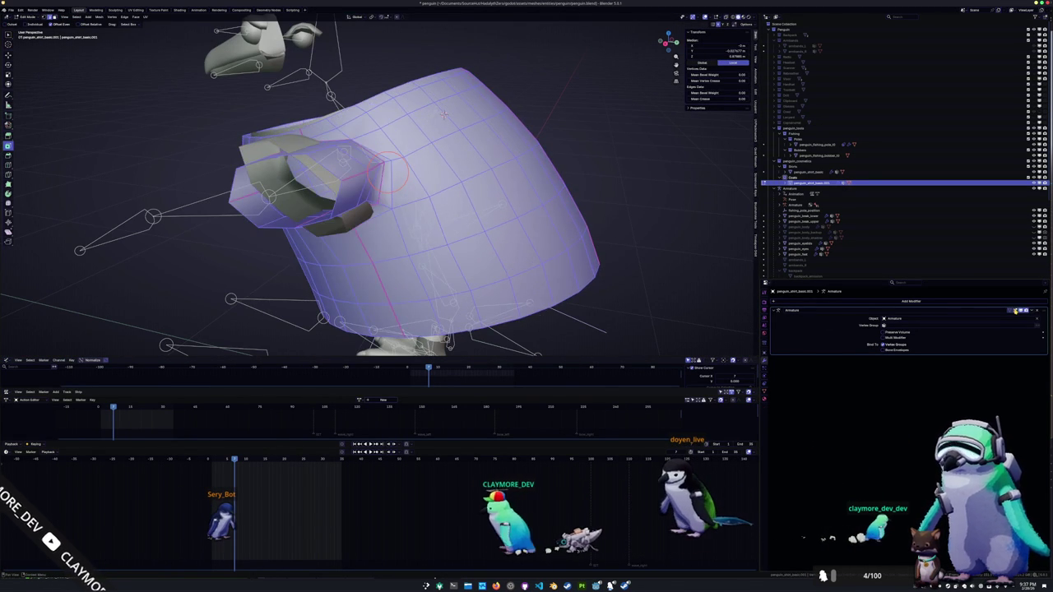
pyautogui.scroll(3, 444, 113)
pyautogui.moveTo(445, 114)
pyautogui.mouseDown(button='middle')
pyautogui.moveTo(581, 232)
pyautogui.moveTo(445, 260)
pyautogui.moveTo(436, 244)
pyautogui.moveTo(432, 320)
pyautogui.moveTo(278, 190)
pyautogui.moveTo(309, 265)
pyautogui.moveTo(358, 205)
pyautogui.moveTo(375, 218)
pyautogui.moveTo(335, 210)
pyautogui.moveTo(312, 254)
pyautogui.moveTo(231, 134)
pyautogui.mouseUp(button='middle')
pyautogui.hotkey('ctrl', 'z')
pyautogui.hotkey('ctrl', 'Tab')
pyautogui.click(343, 195)
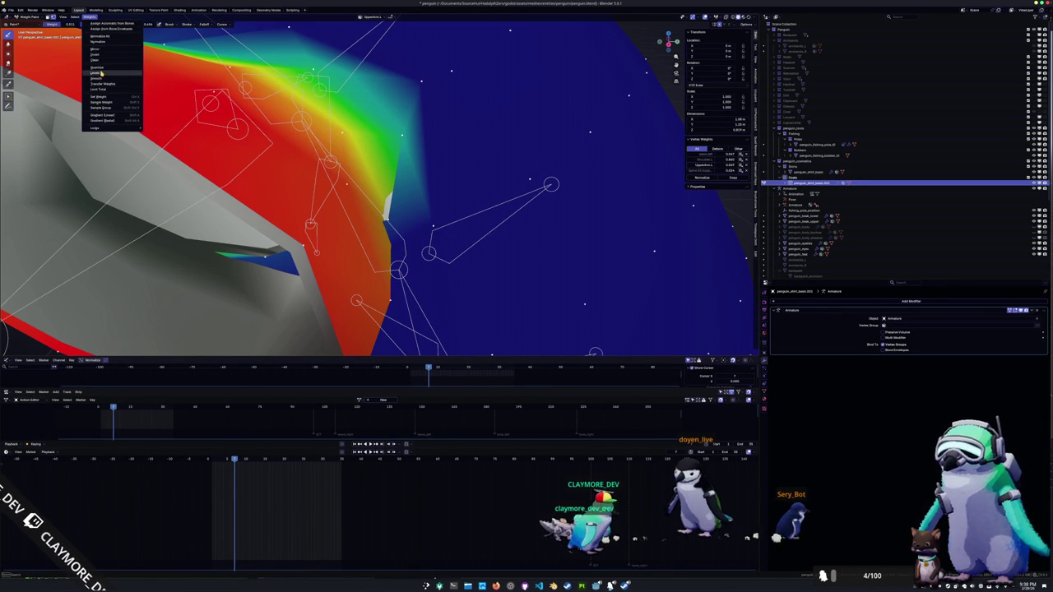
# - Enter Edit Mode and undo repeatedly until the stack reads Armature then Mirror
pyautogui.moveTo(102, 80); pyautogui.dragTo(197, 107, button='middle')
pyautogui.press('Tab')
pyautogui.hotkey('ctrl', 'z')
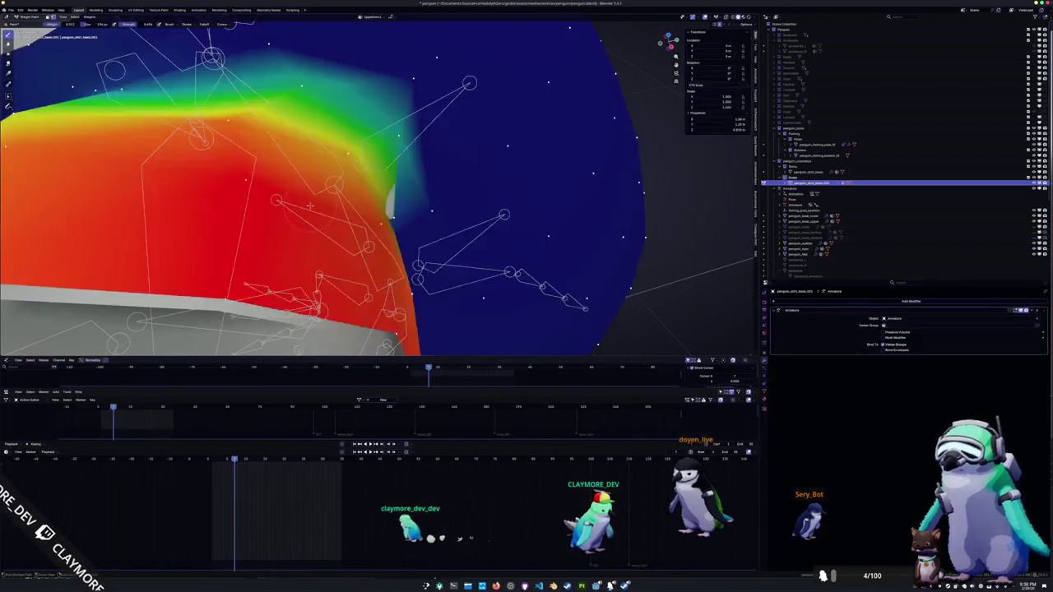
pyautogui.hotkey('ctrl', 'z')
pyautogui.hotkey('ctrl', 'z')
pyautogui.hotkey('ctrl', 'z')
pyautogui.hotkey('ctrl', 'z')
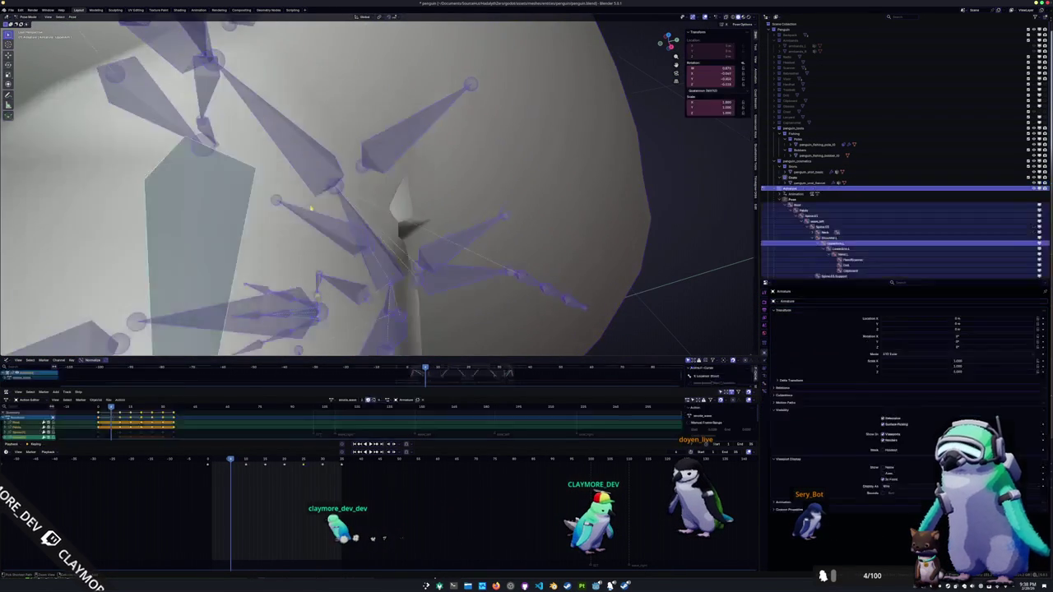
pyautogui.hotkey('ctrl', 'z')
pyautogui.hotkey('ctrl', 'z')
pyautogui.hotkey('ctrl', 'z')
pyautogui.hotkey('ctrl', 'z')
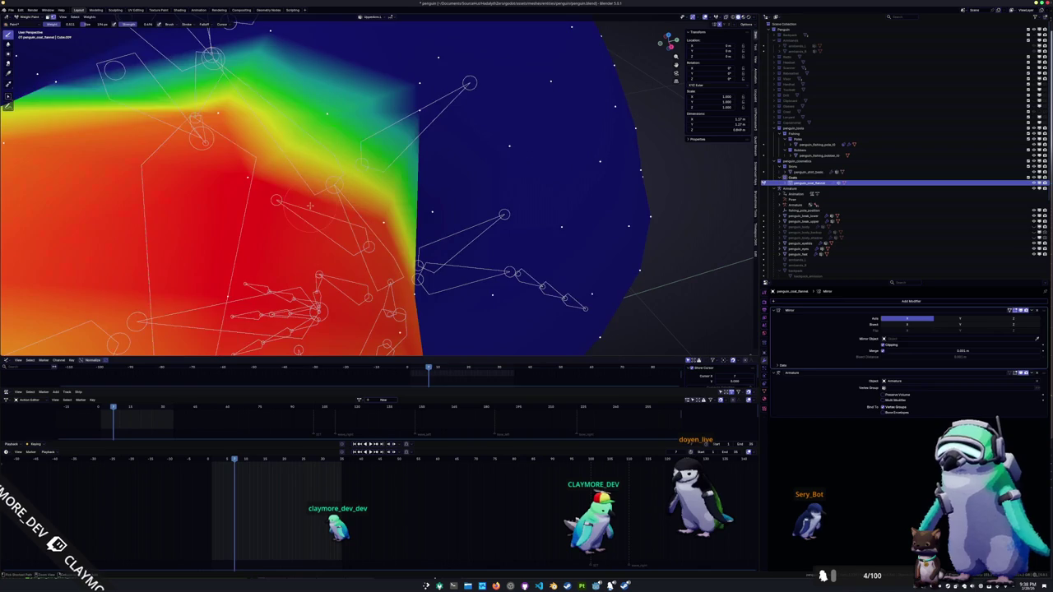
pyautogui.hotkey('ctrl', 'z')
pyautogui.hotkey('ctrl', 'z')
pyautogui.hotkey('ctrl', 'z')
pyautogui.hotkey('ctrl', 'z')
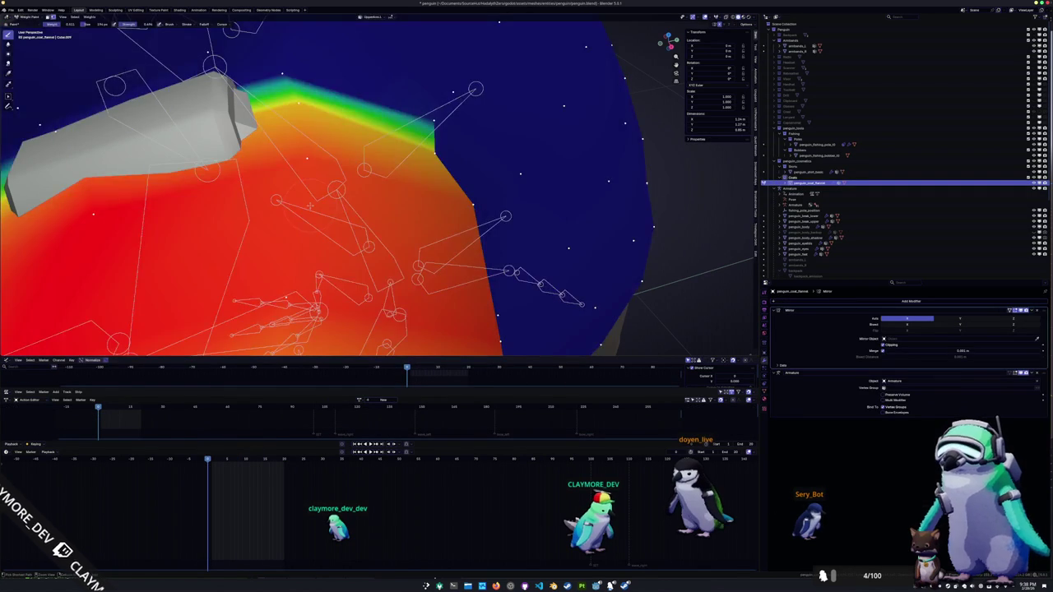
pyautogui.hotkey('ctrl', 'z')
pyautogui.hotkey('ctrl', 'z')
pyautogui.hotkey('ctrl', 'z')
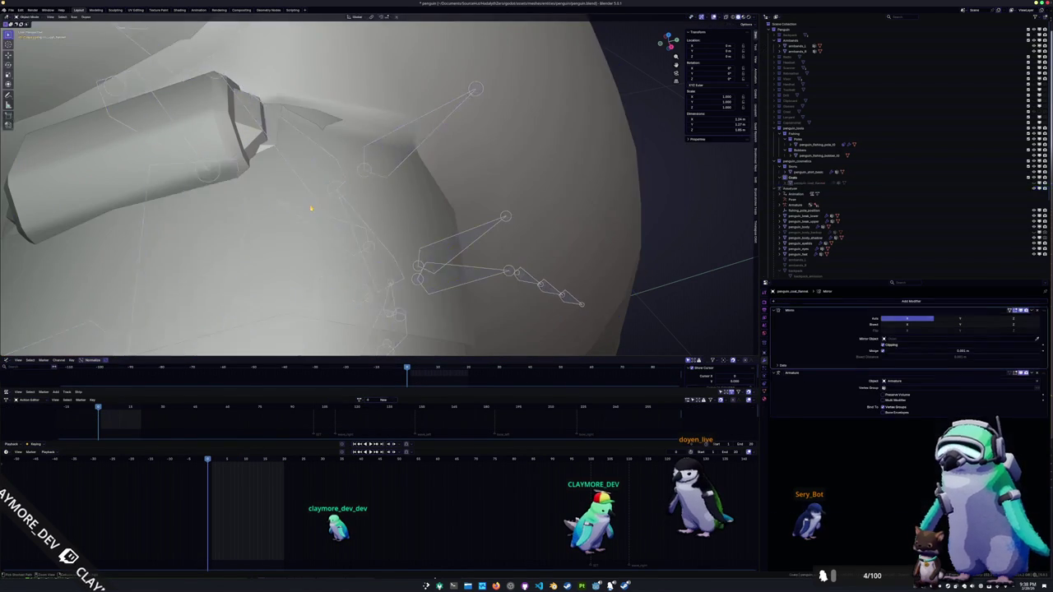
pyautogui.hotkey('ctrl', 'z')
pyautogui.hotkey('ctrl', 'z')
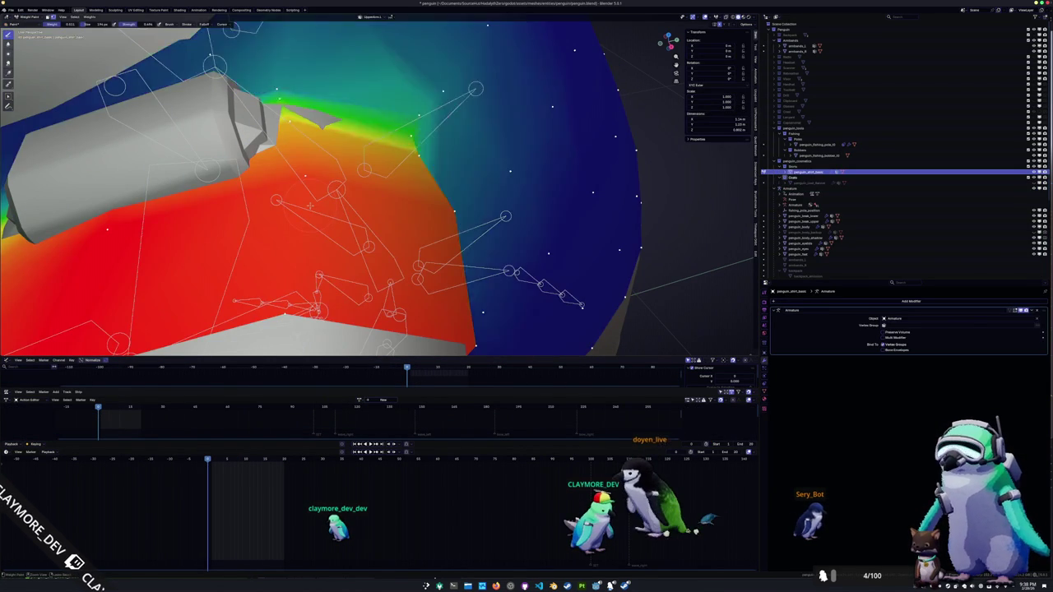
pyautogui.hotkey('ctrl', 'z')
pyautogui.hotkey('ctrl', 'z')
pyautogui.hotkey('ctrl', 'z')
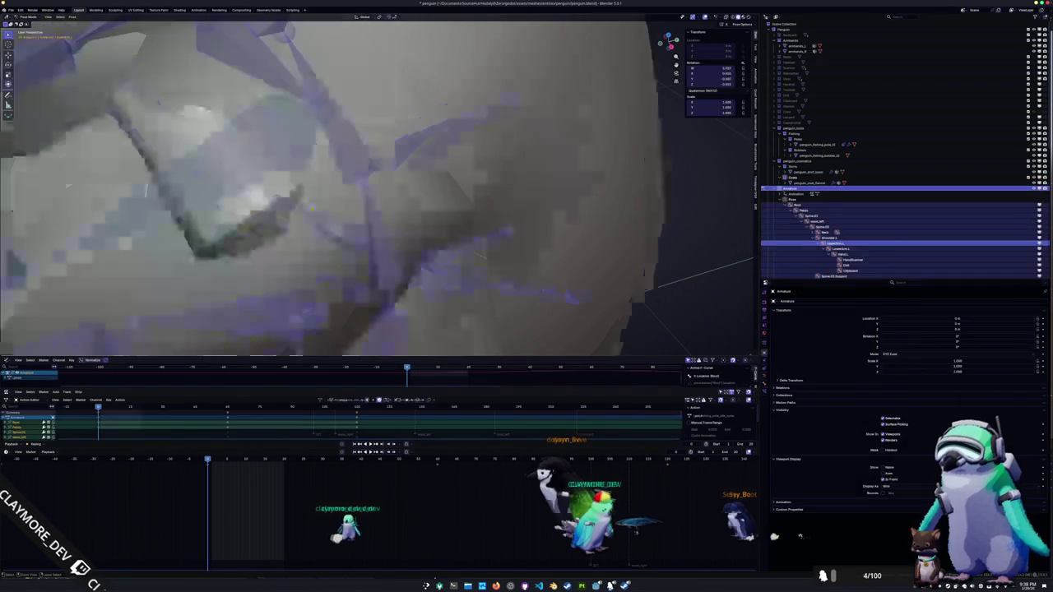
pyautogui.hotkey('ctrl', 'z')
pyautogui.hotkey('ctrl', 'z')
pyautogui.hotkey('ctrl', 'z')
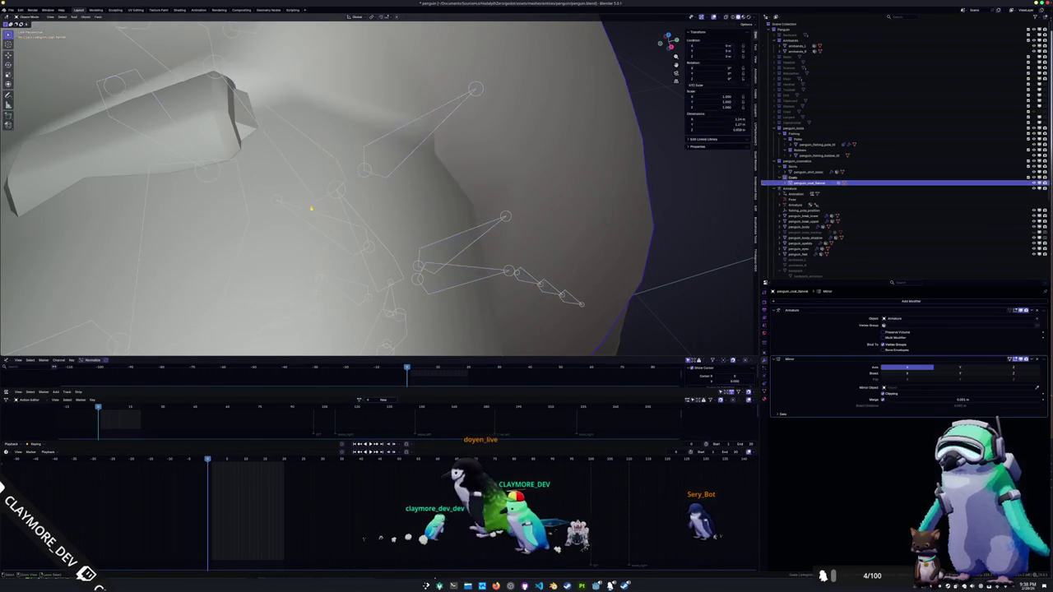
pyautogui.hotkey('ctrl', 'z')
pyautogui.hotkey('ctrl', 'z')
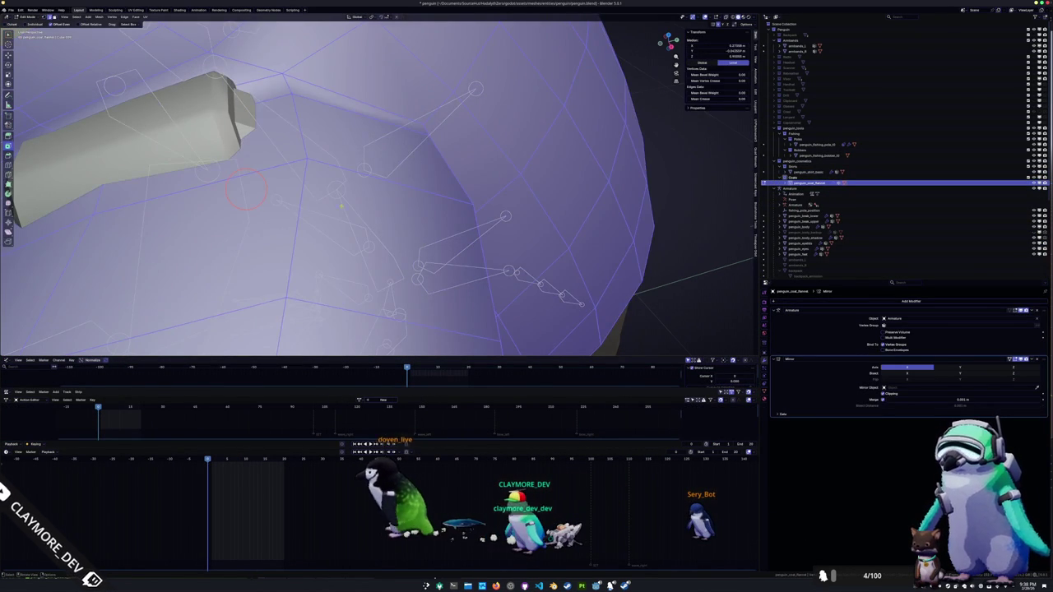
# - Select penguin_shirt_basic and frame the view on it at the flipper shoulder
pyautogui.moveTo(341, 206); pyautogui.dragTo(562, 199, button='middle')
pyautogui.scroll(-3, 561, 199)
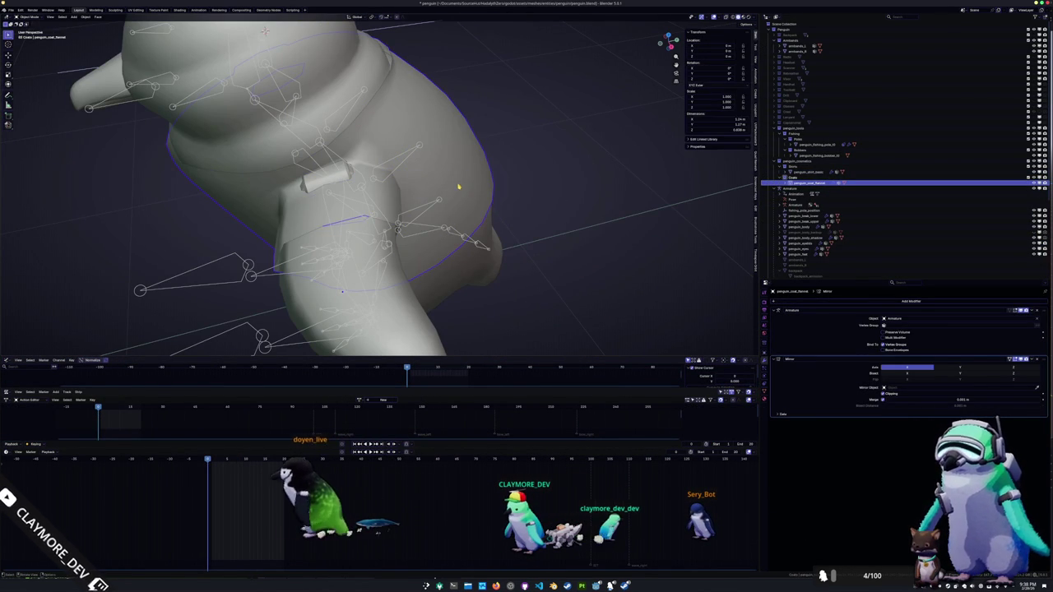
pyautogui.click(459, 186)
pyautogui.press('KP_Decimal')
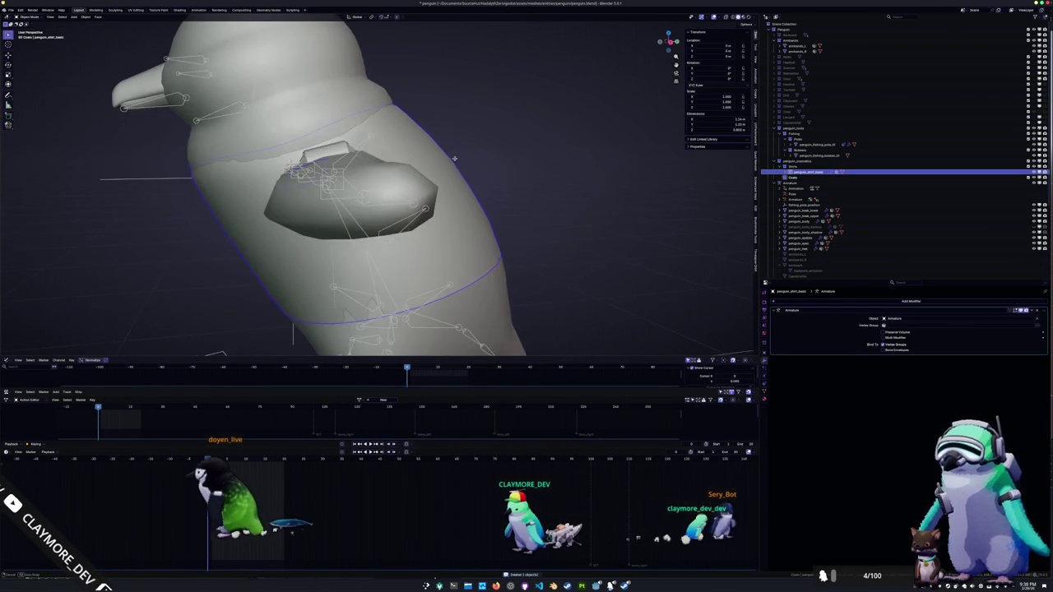
pyautogui.click(458, 186)
pyautogui.press('KP_Decimal')
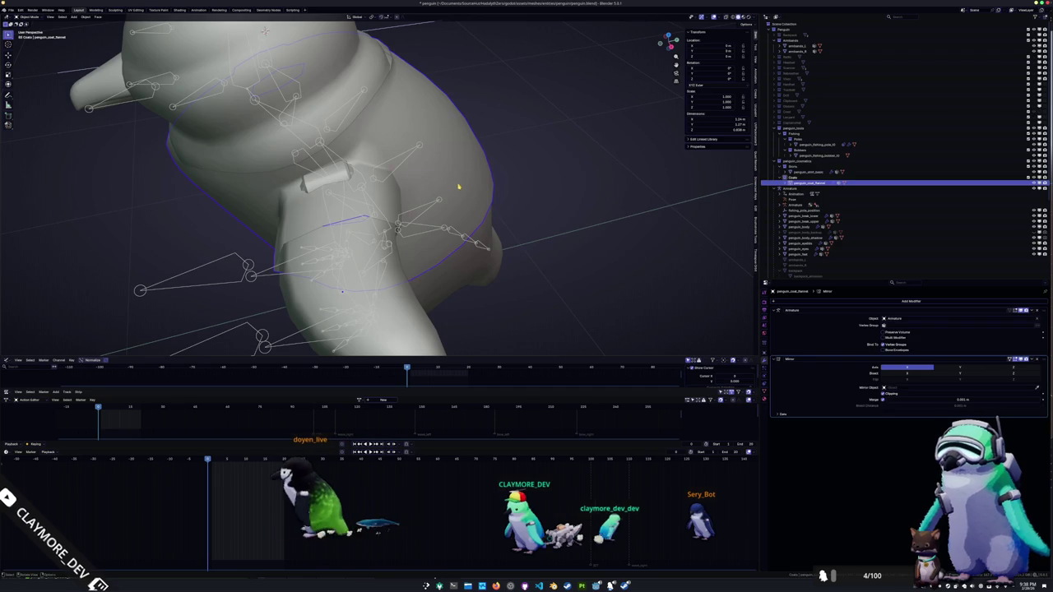
pyautogui.click(454, 158)
pyautogui.press('KP_Decimal')
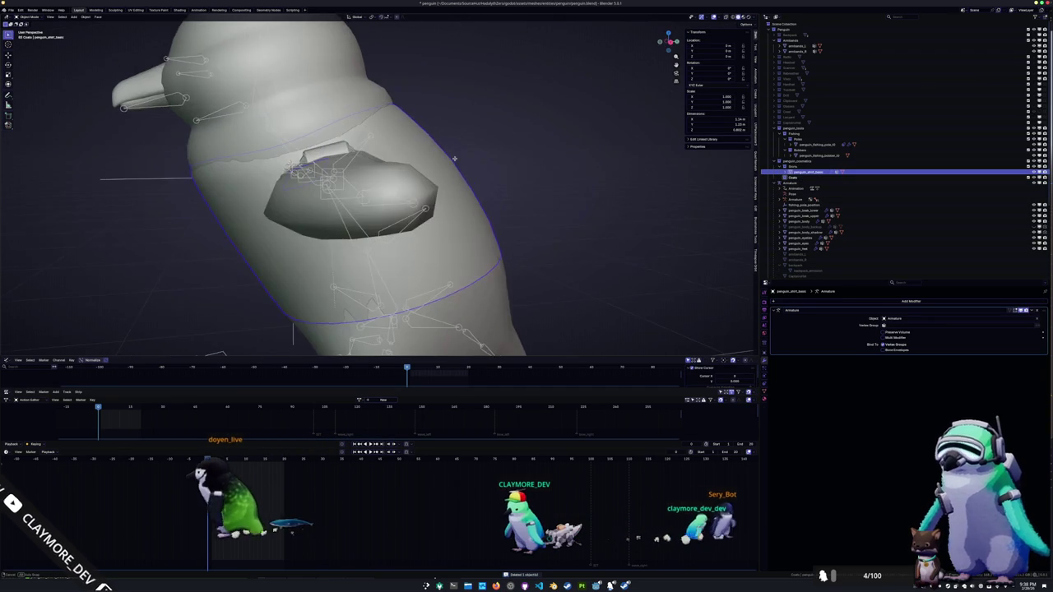
pyautogui.moveTo(454, 158); pyautogui.dragTo(431, 180, button='middle')
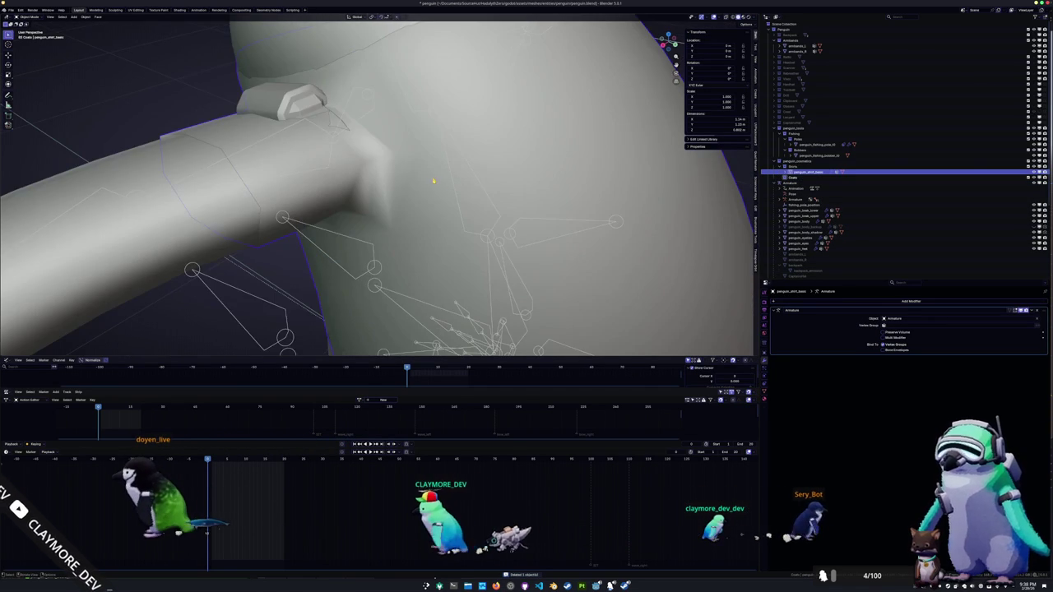
# - Duplicate the shirt in place, move the copy into Coats, and enter Edit Mode
pyautogui.hotkey('shift', 'd')
pyautogui.press('Escape')
pyautogui.press('KP_Decimal')
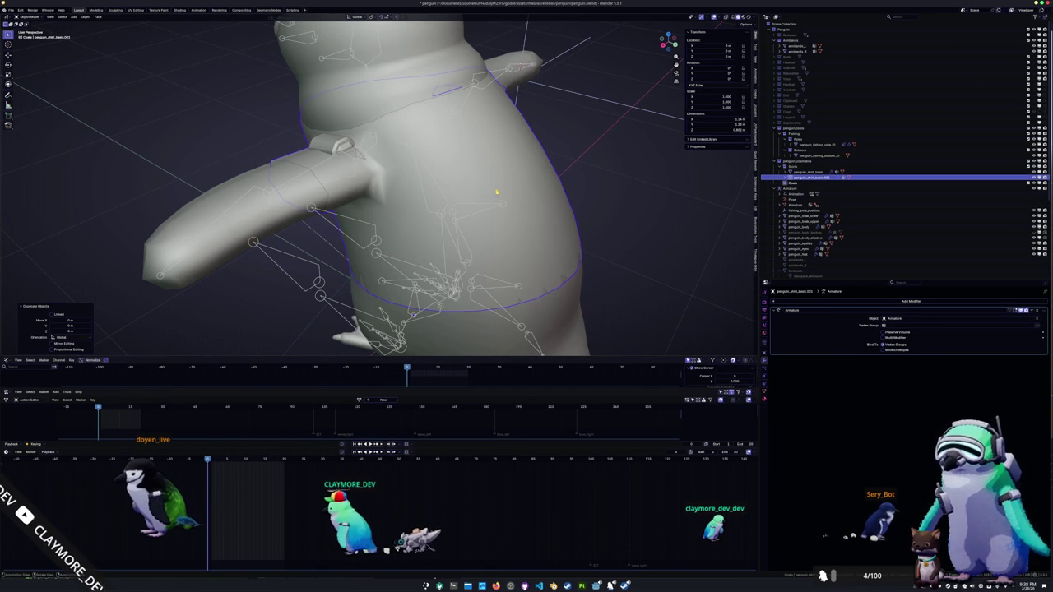
pyautogui.press('m')
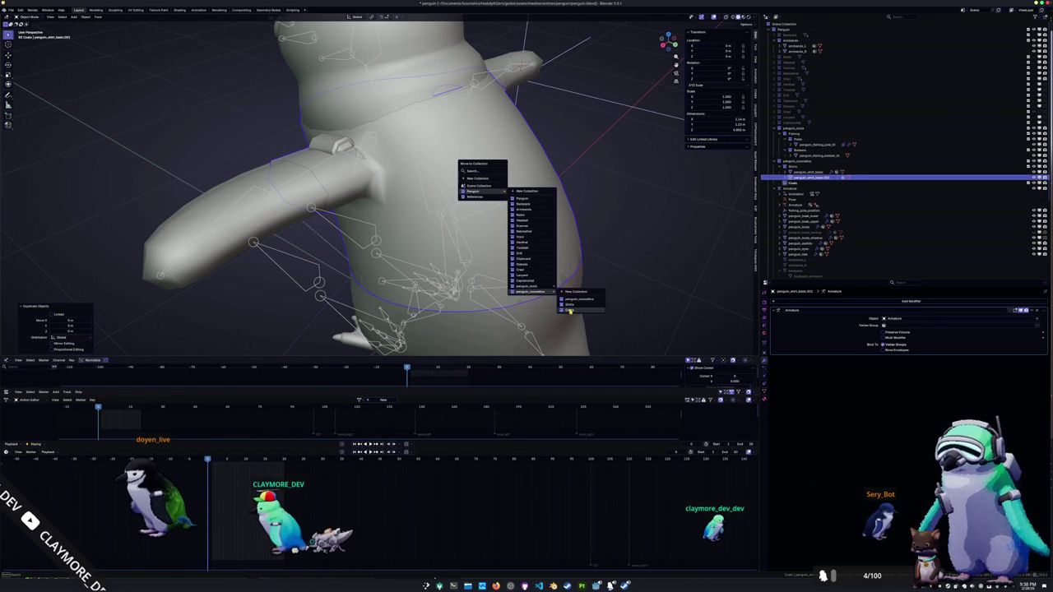
pyautogui.click(571, 311)
pyautogui.press('Tab')
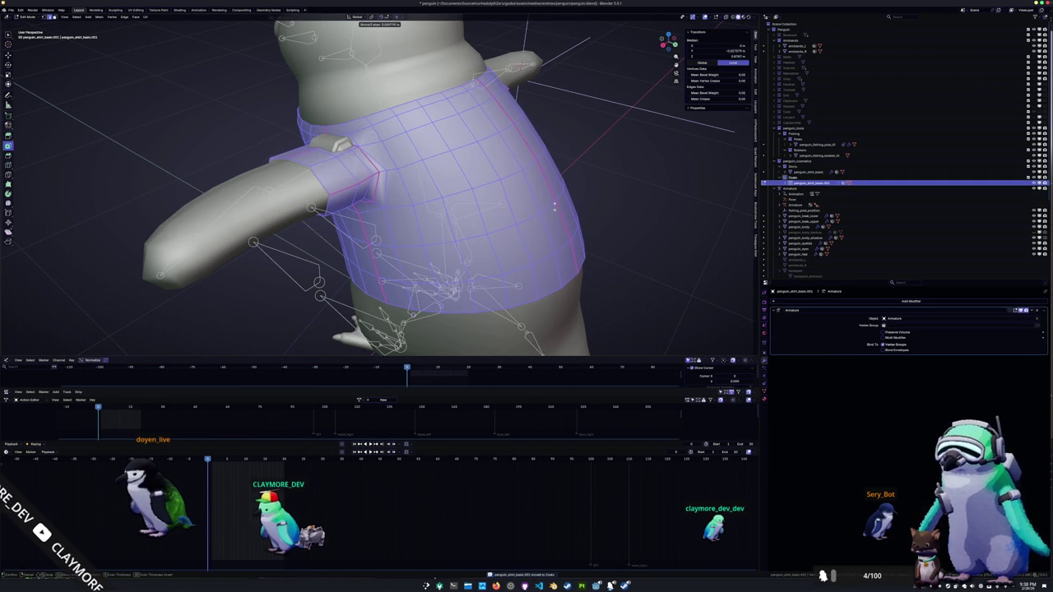
# - Return to Object Mode and rename the shirt copy penguin_flannel_basic in the Outliner
pyautogui.scroll(6, 554, 207)
pyautogui.moveTo(554, 206); pyautogui.dragTo(341, 165, button='middle')
pyautogui.press('Tab')
pyautogui.scroll(-5, 341, 165)
pyautogui.scroll(-3, 342, 165)
pyautogui.scroll(3, 480, 231)
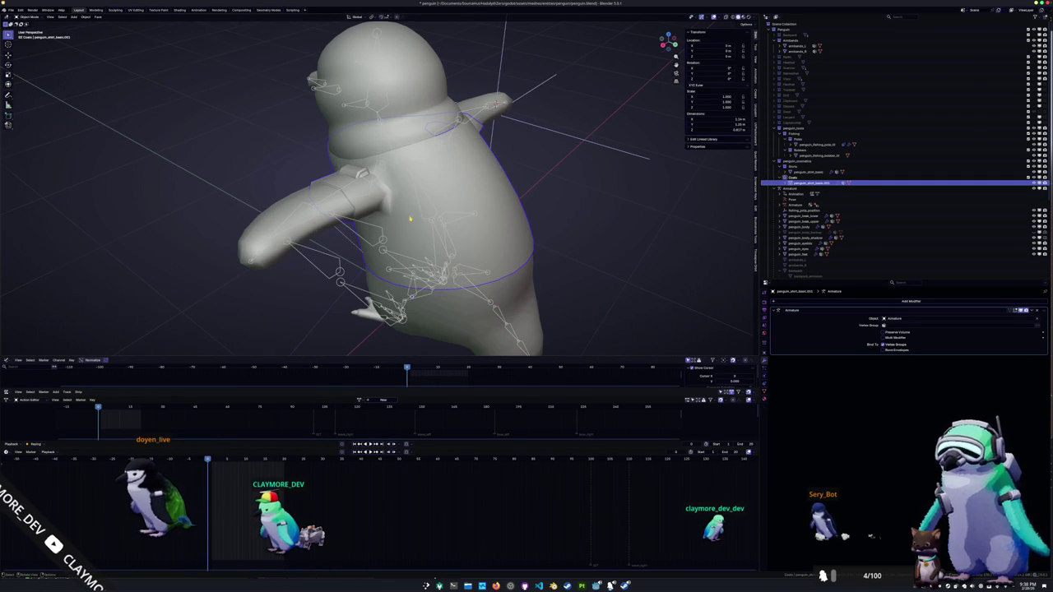
pyautogui.scroll(-3, 821, 184)
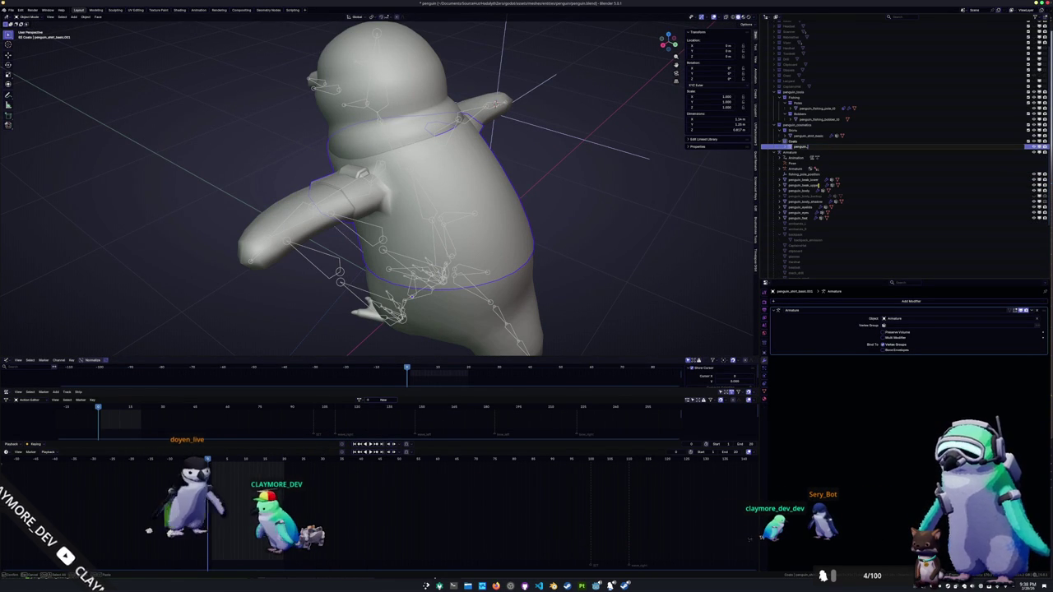
pyautogui.write('coat')
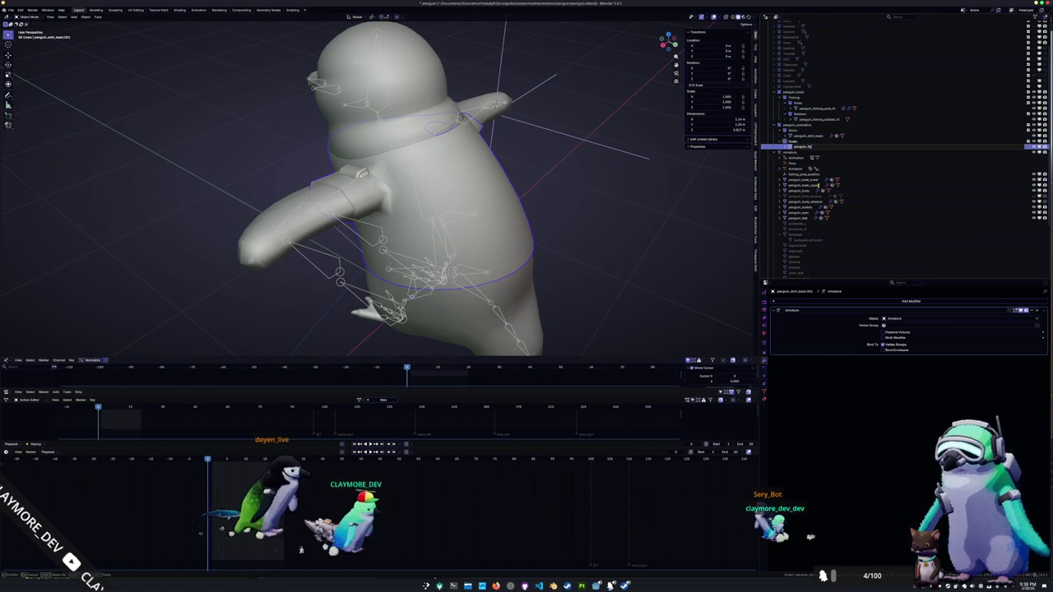
pyautogui.press('Return')
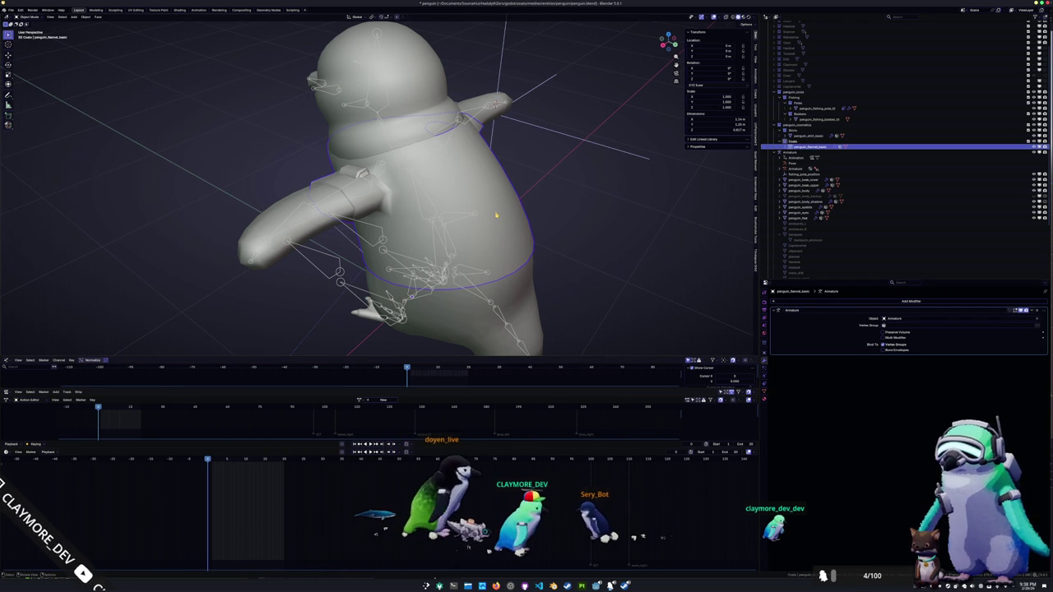
pyautogui.scroll(2, 421, 228)
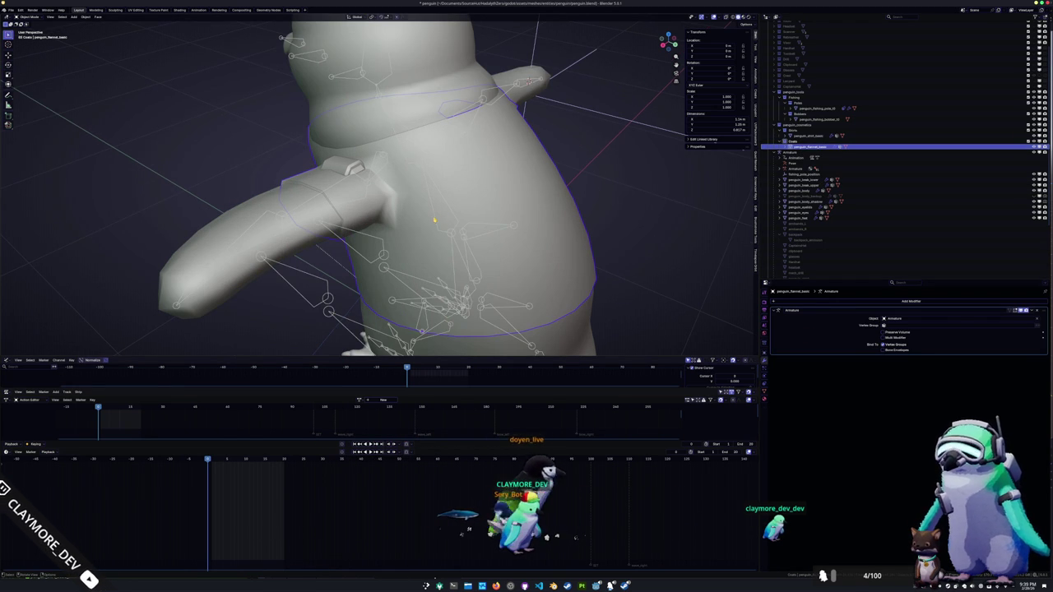
# - Play the armature's animation with the anima_wave action assigned to it
pyautogui.click(434, 219)
pyautogui.press('space')
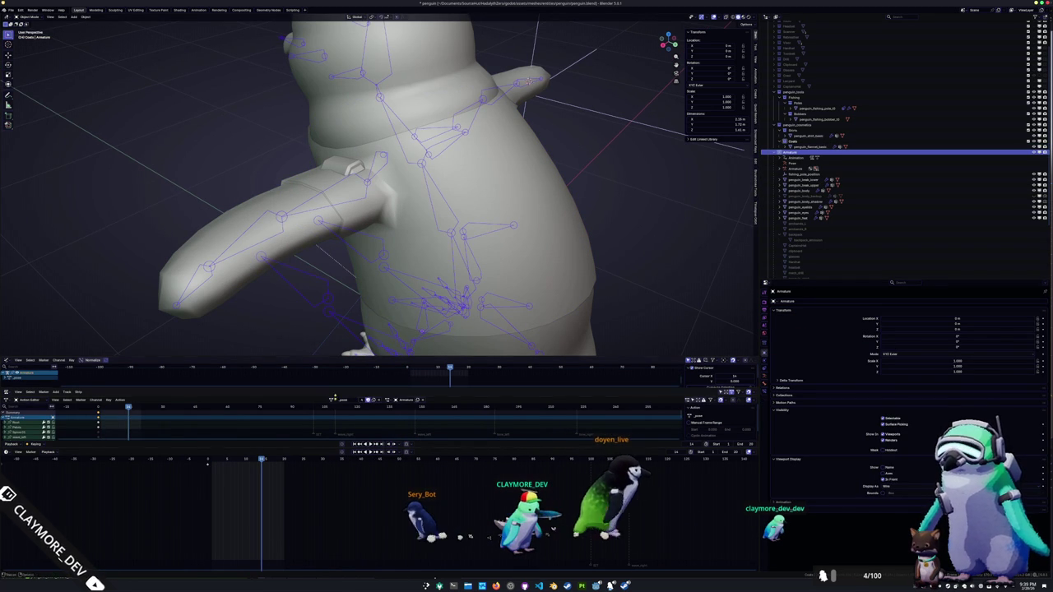
pyautogui.click(334, 400)
pyautogui.click(341, 447)
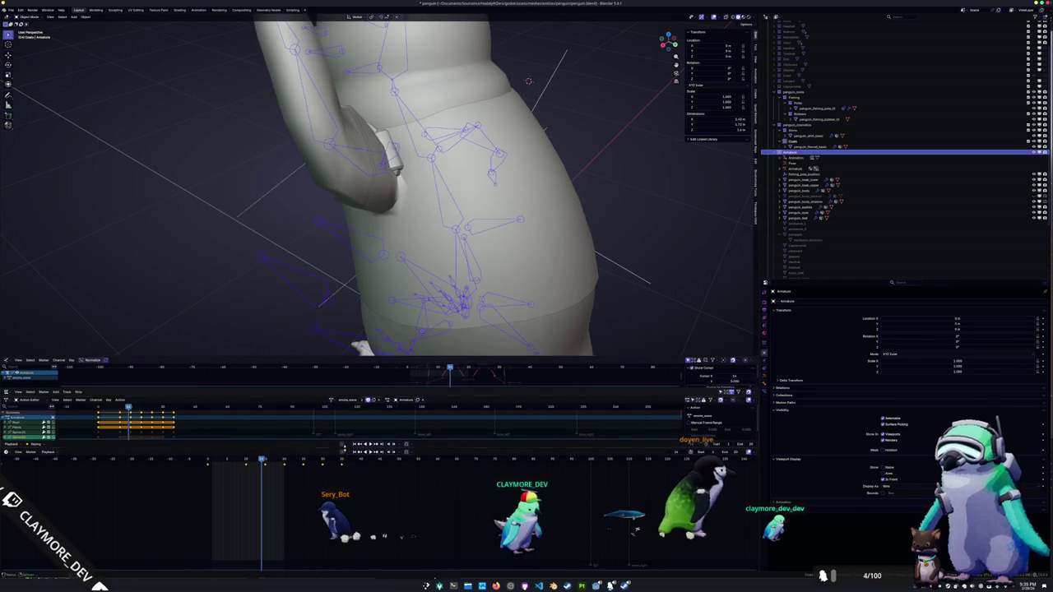
# - Edit penguin_flannel_basic, select a shoulder-seam vertex, and show the armature-deformed cage
pyautogui.moveTo(355, 228)
pyautogui.mouseDown(button='middle')
pyautogui.moveTo(322, 241)
pyautogui.moveTo(353, 235)
pyautogui.moveTo(351, 259)
pyautogui.mouseUp(button='middle')
pyautogui.click(352, 237)
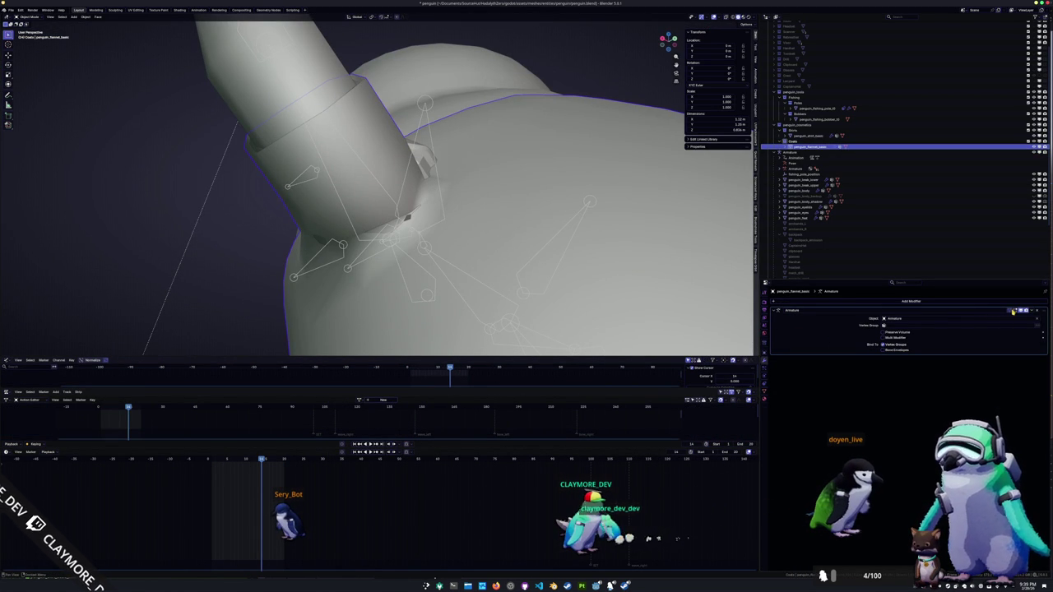
pyautogui.click(489, 282)
pyautogui.moveTo(489, 282); pyautogui.dragTo(406, 242, button='middle')
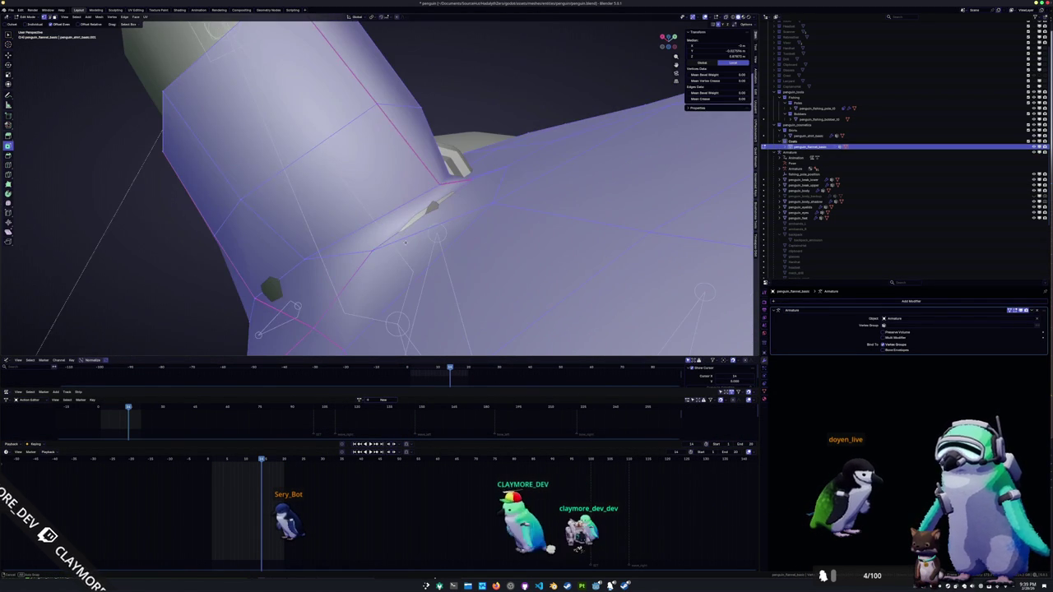
pyautogui.click(372, 249)
pyautogui.moveTo(438, 186); pyautogui.dragTo(429, 256, button='middle')
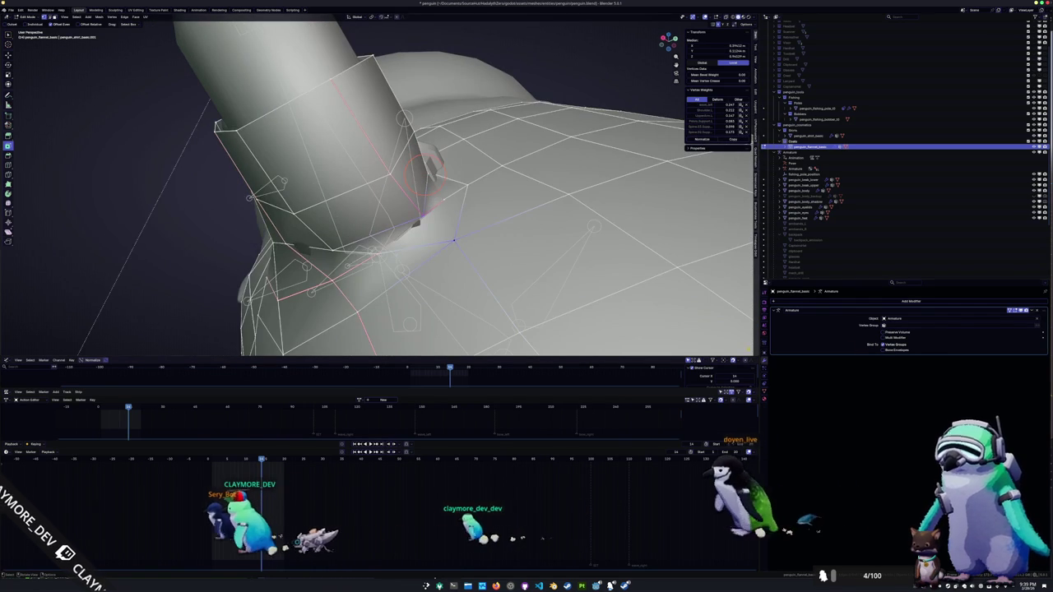
pyautogui.click(1013, 311)
pyautogui.click(1012, 311)
pyautogui.click(1013, 311)
# - Slide an edge near the shoulder seam, then select a shoulder vertex
pyautogui.moveTo(510, 239)
pyautogui.mouseDown(button='middle')
pyautogui.moveTo(655, 239)
pyautogui.moveTo(575, 251)
pyautogui.mouseUp(button='middle')
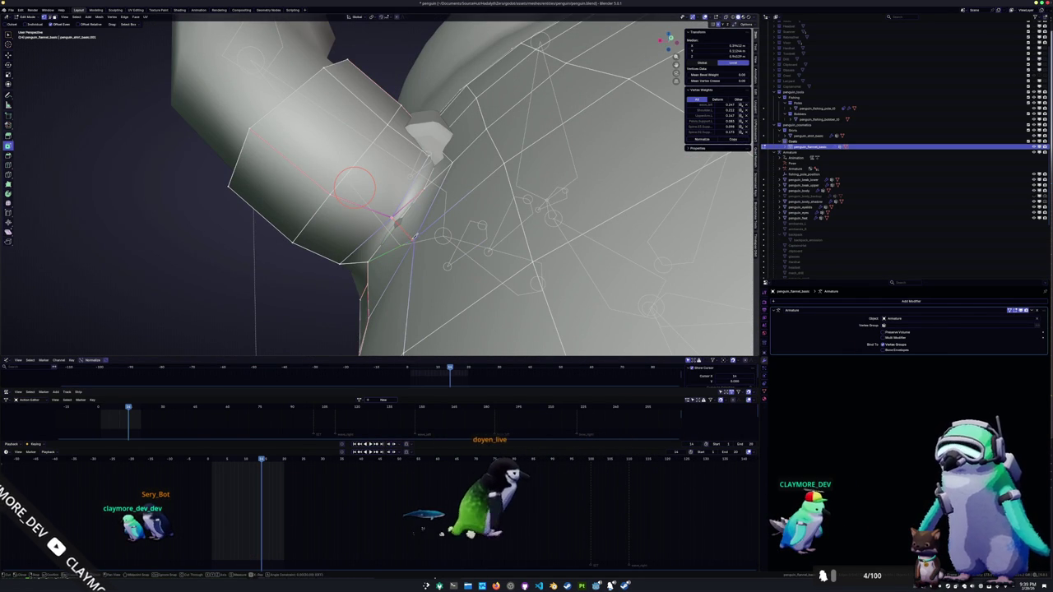
pyautogui.moveTo(355, 187); pyautogui.dragTo(411, 134, button='middle')
pyautogui.hotkey('alt', 'a')
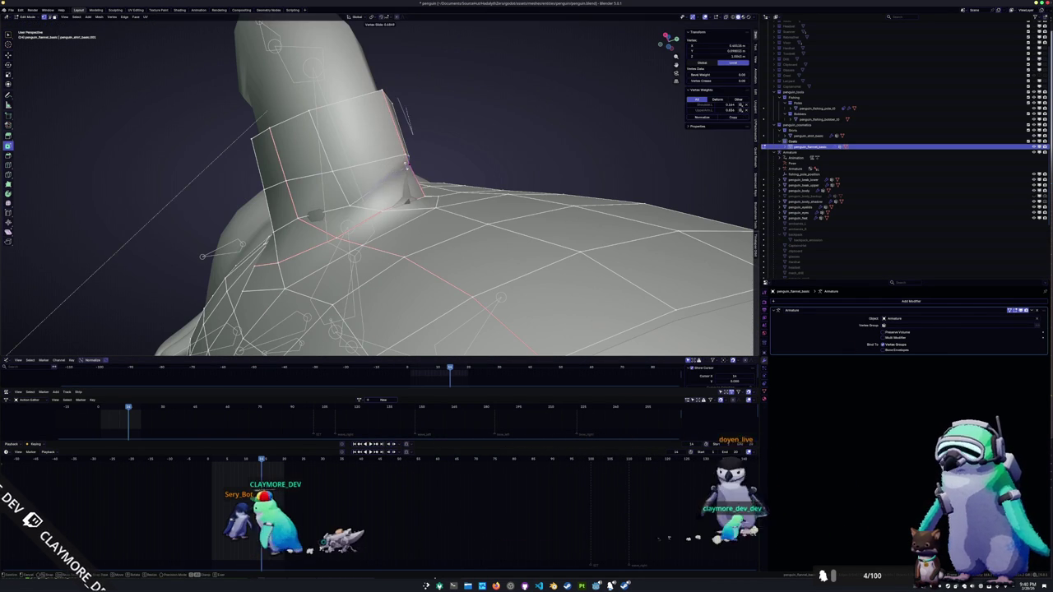
pyautogui.click(412, 206)
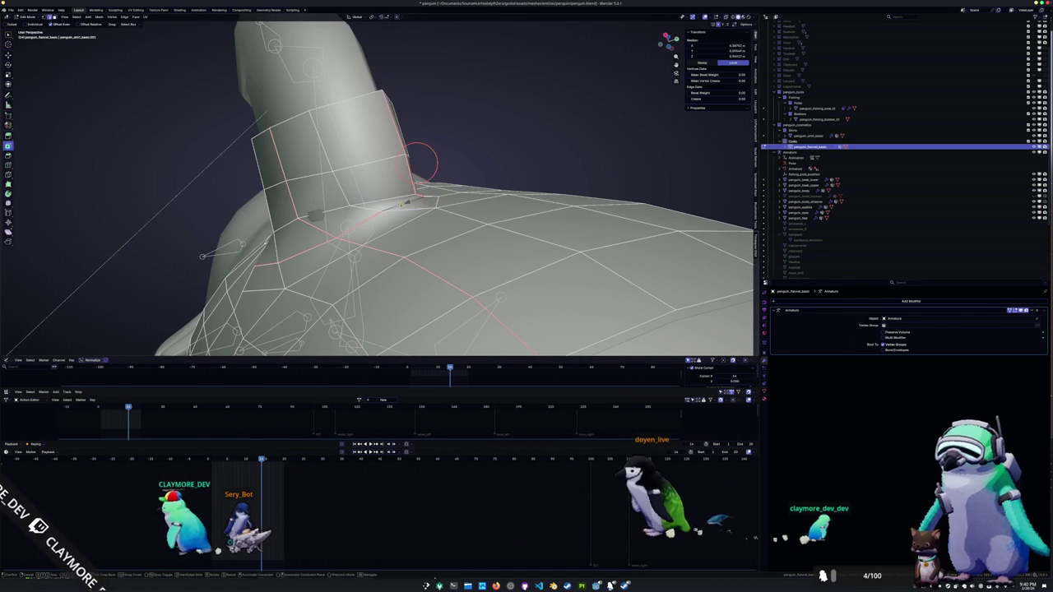
pyautogui.press('g')
pyautogui.press('g')
pyautogui.press('g')
pyautogui.click(427, 202)
pyautogui.moveTo(428, 202); pyautogui.dragTo(493, 164, button='middle')
pyautogui.click(418, 206)
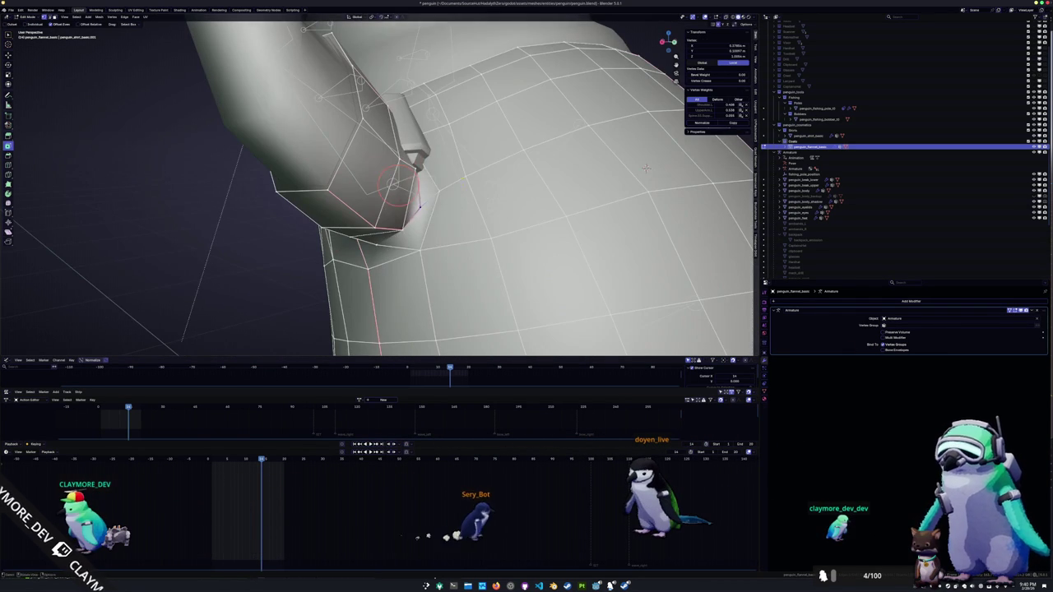
pyautogui.moveTo(428, 214); pyautogui.dragTo(445, 206, button='middle')
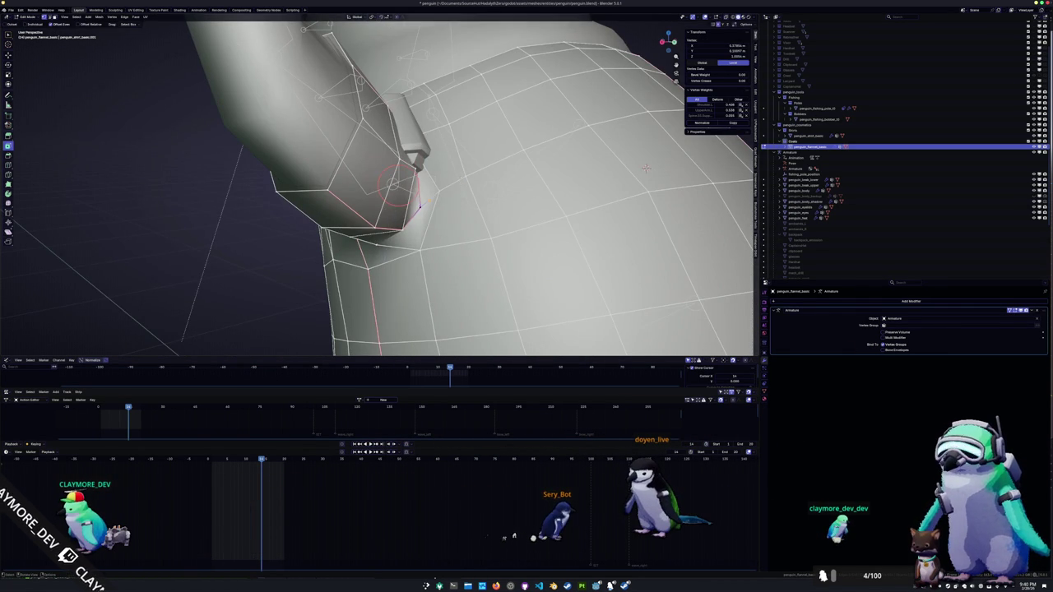
pyautogui.scroll(3, 436, 222)
pyautogui.scroll(3, 436, 222)
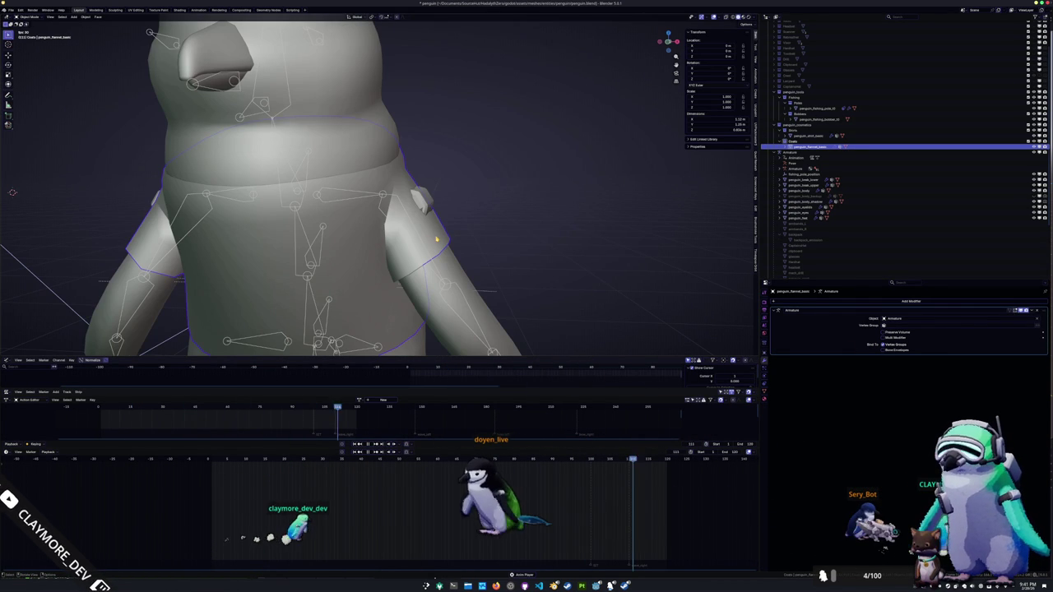
# - Select a shortest edge path across the coat's front and edge-slide it
pyautogui.press('Tab')
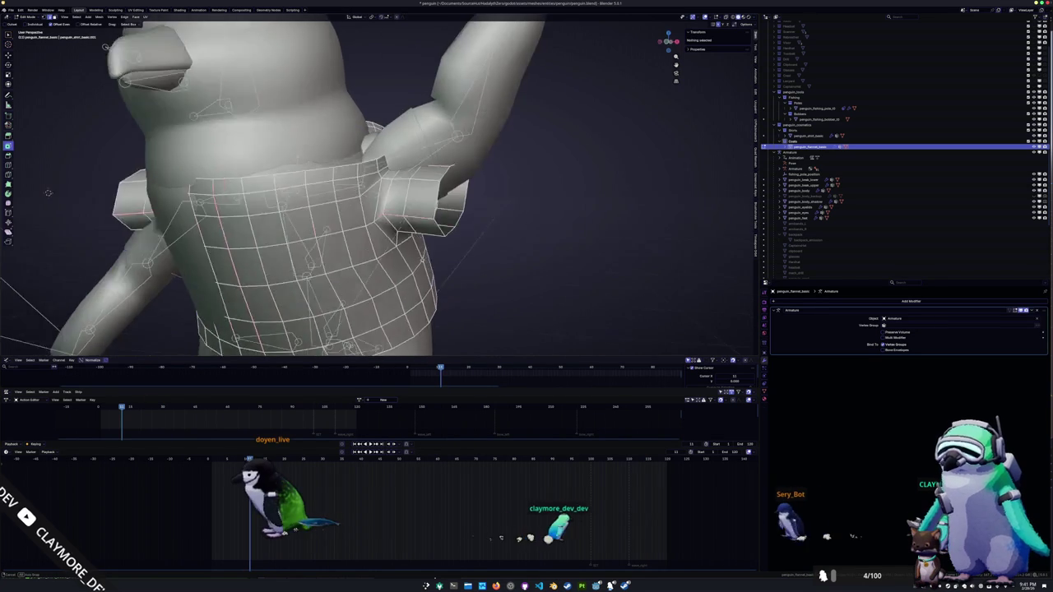
pyautogui.moveTo(437, 239); pyautogui.dragTo(416, 248, button='middle')
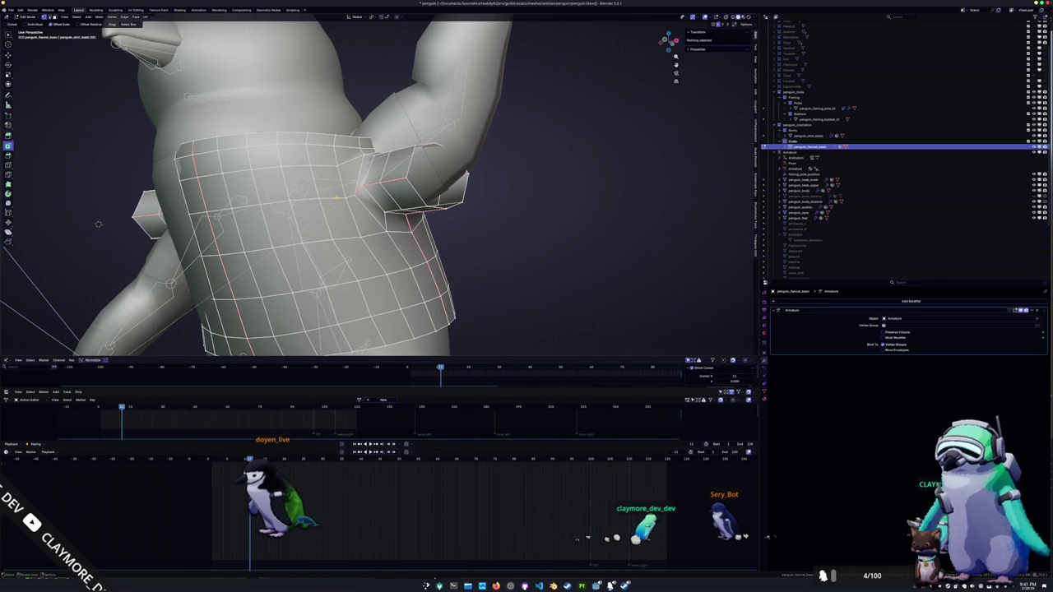
pyautogui.keyDown('alt'); pyautogui.click(98, 224); pyautogui.keyUp('alt')
pyautogui.press('KP_Decimal')
pyautogui.moveTo(276, 212); pyautogui.dragTo(321, 208, button='middle')
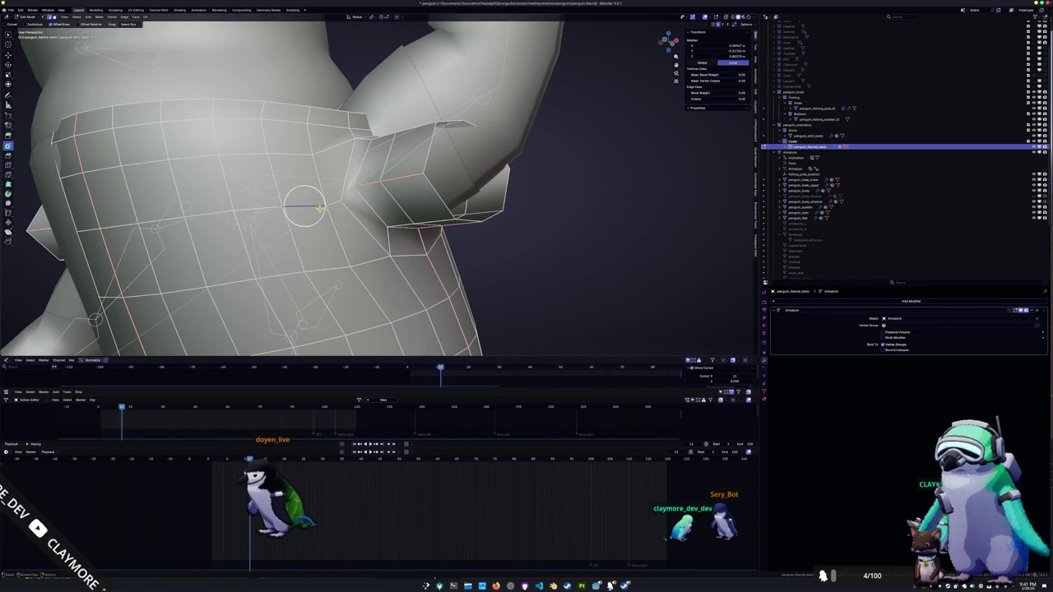
pyautogui.keyDown('ctrl'); pyautogui.click(213, 215); pyautogui.keyUp('ctrl')
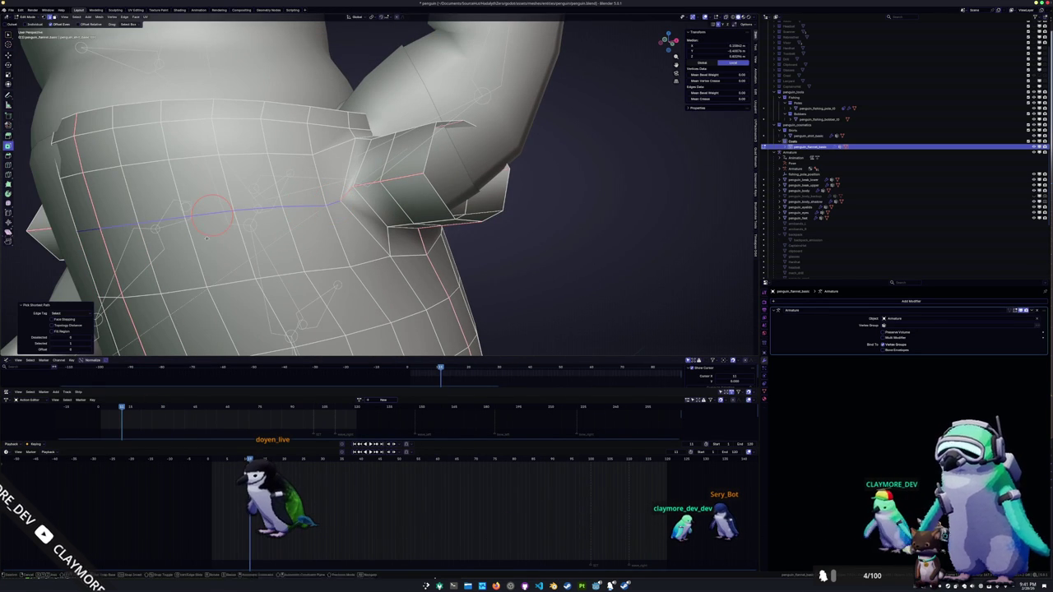
pyautogui.press('g')
pyautogui.press('g')
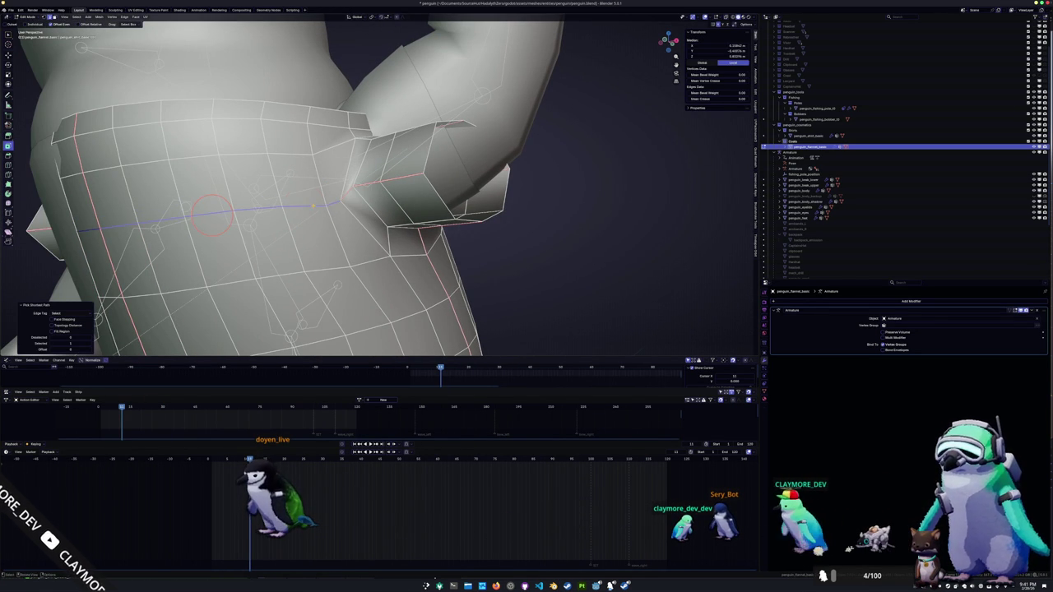
pyautogui.press('g')
pyautogui.press('g')
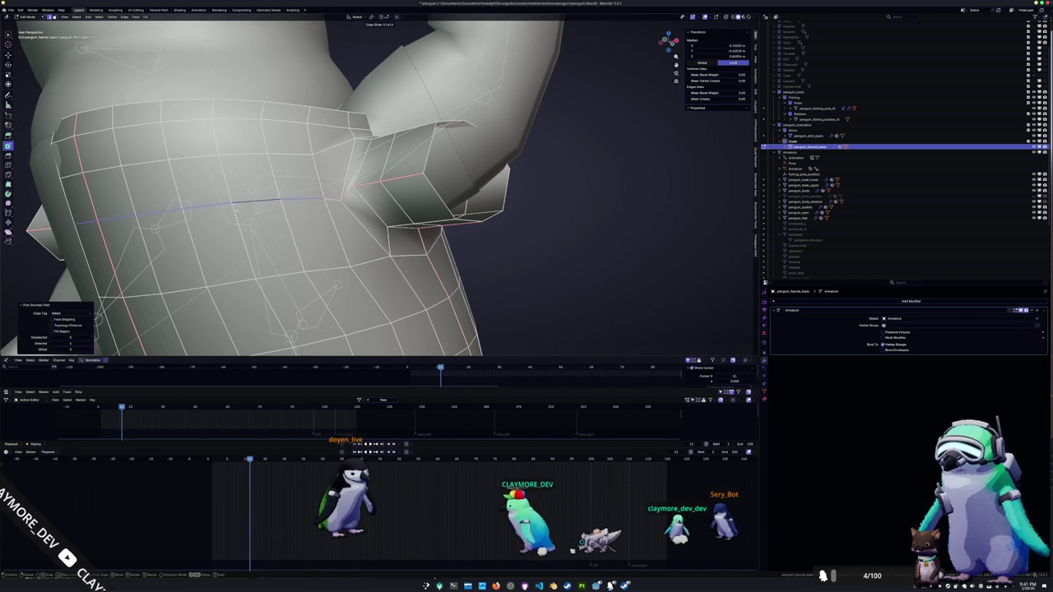
# - Vertex-slide the armpit corner vertex, then return to Object Mode
pyautogui.click(339, 194)
pyautogui.press('g')
pyautogui.press('g')
pyautogui.click(329, 191)
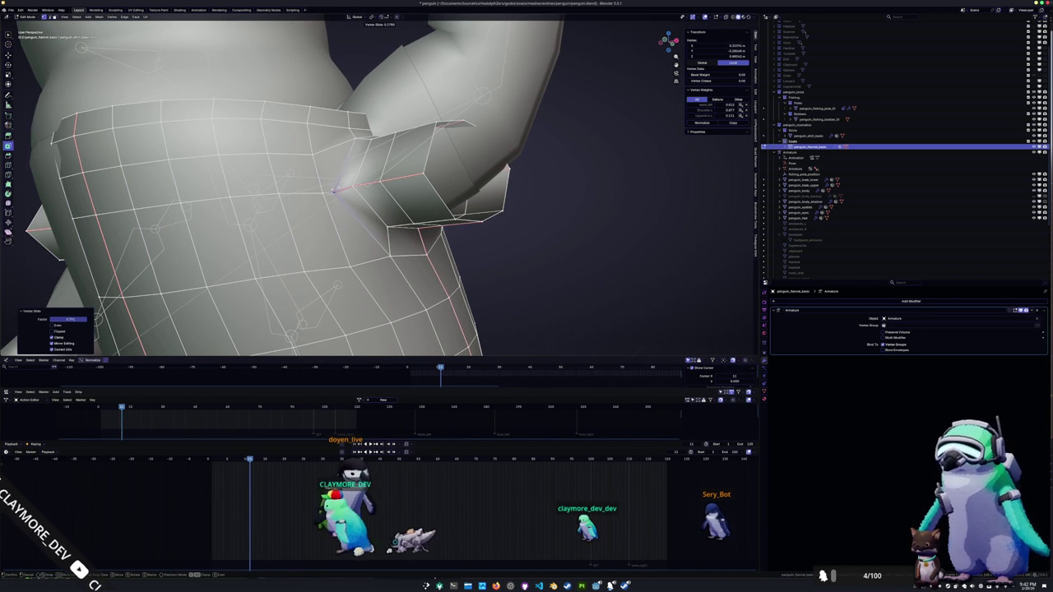
pyautogui.press('g')
pyautogui.press('g')
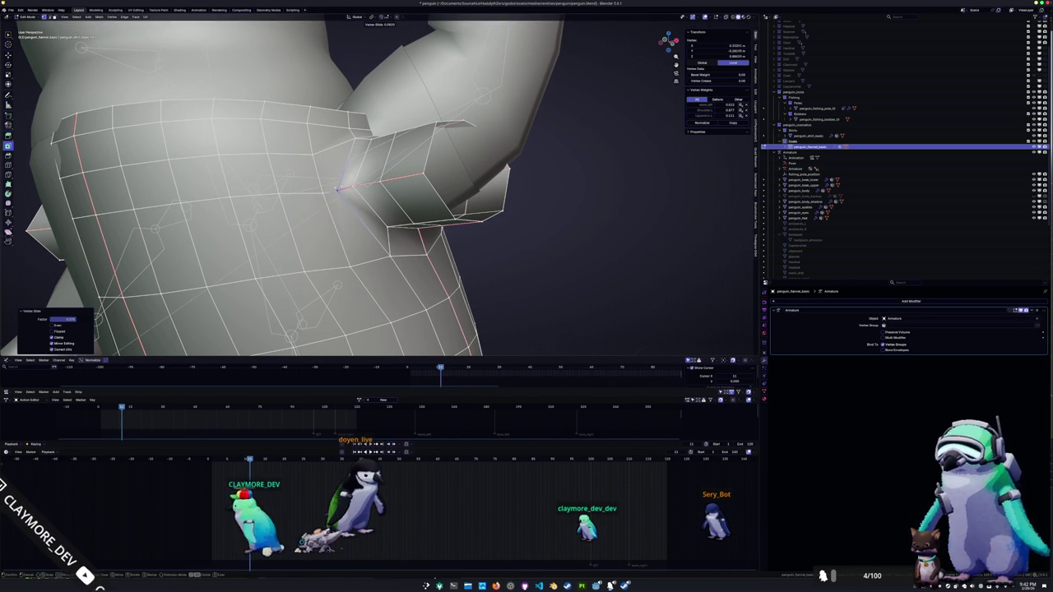
pyautogui.moveTo(338, 187)
pyautogui.mouseDown(button='middle')
pyautogui.moveTo(340, 220)
pyautogui.moveTo(513, 342)
pyautogui.mouseUp(button='middle')
pyautogui.press('Tab')
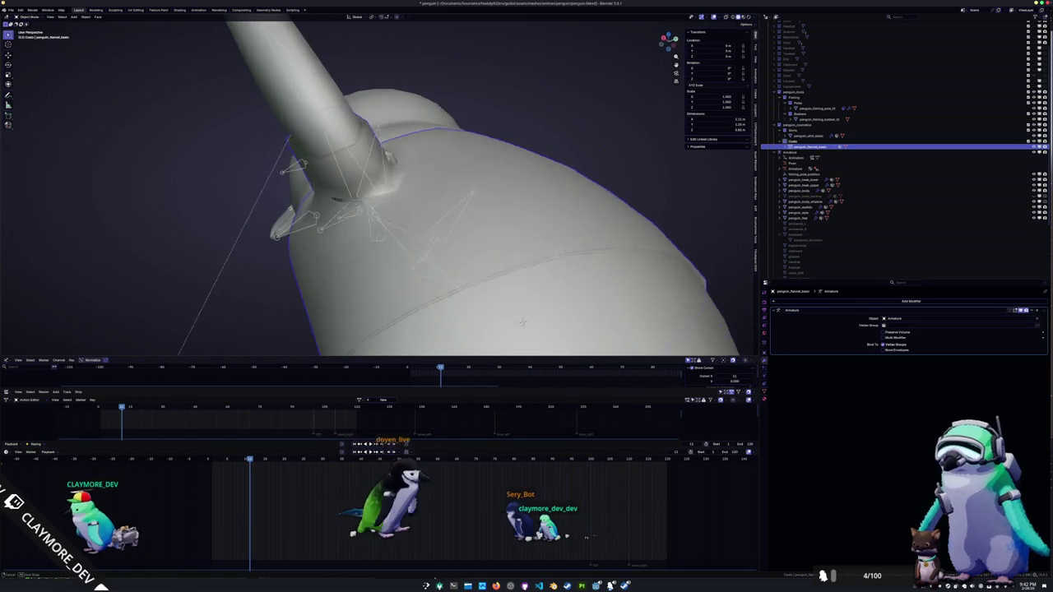
# - Play the animation to test how the coat deforms on the arms
pyautogui.press('Tab')
pyautogui.moveTo(513, 343); pyautogui.dragTo(223, 280, button='middle')
pyautogui.press('Tab')
pyautogui.press('space')
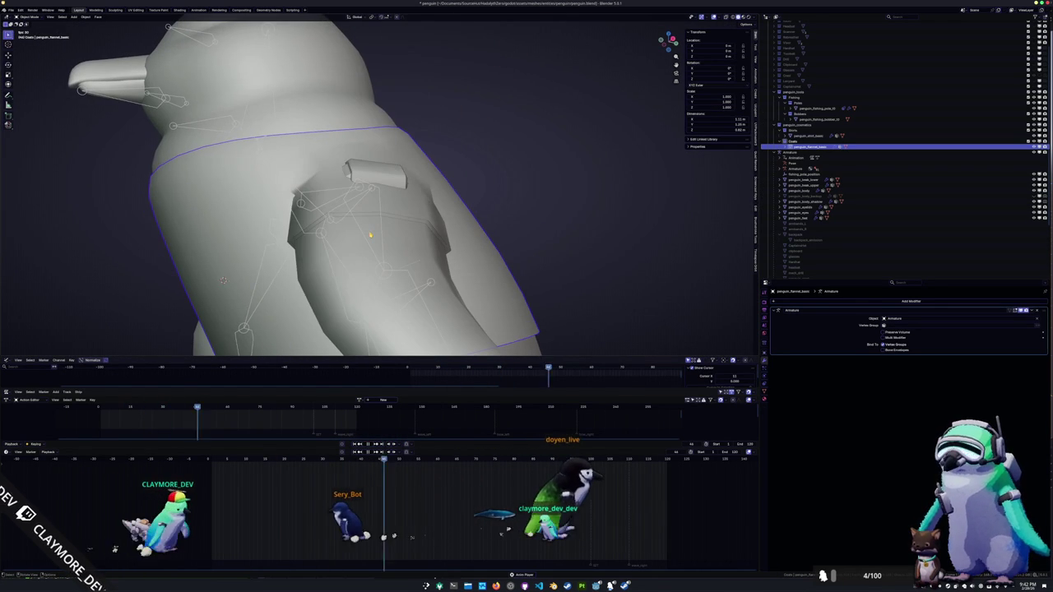
pyautogui.moveTo(370, 235)
pyautogui.mouseDown(button='middle')
pyautogui.moveTo(318, 200)
pyautogui.moveTo(346, 243)
pyautogui.moveTo(403, 210)
pyautogui.moveTo(422, 207)
pyautogui.moveTo(425, 218)
pyautogui.mouseUp(button='middle')
# - Inspect the coat mesh at the raised-arm frame, scrub back to arms-down, and select the armature
pyautogui.press('Tab')
pyautogui.press('Tab')
pyautogui.scroll(-5, 427, 233)
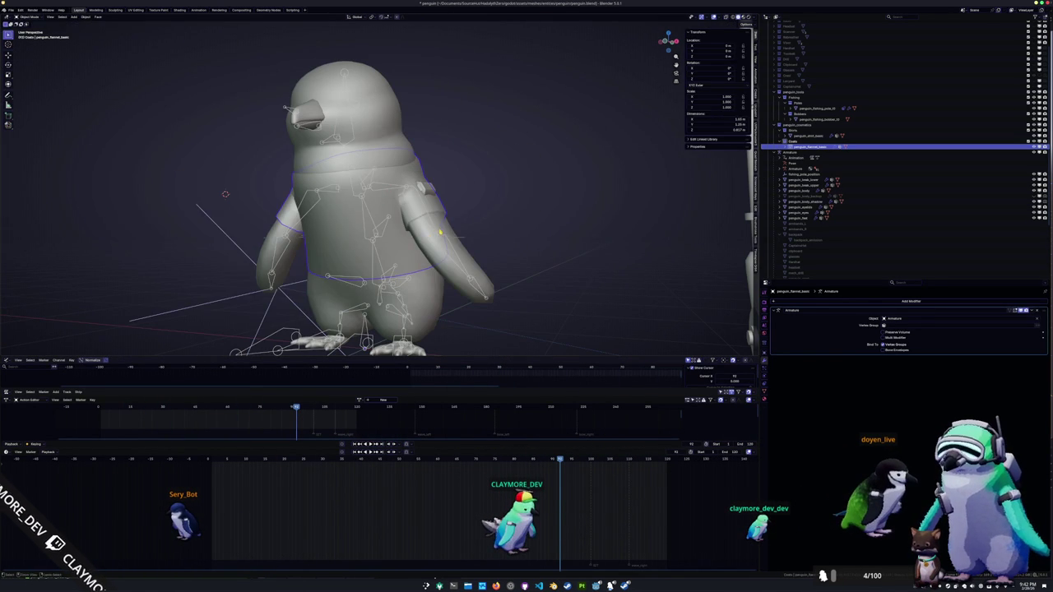
pyautogui.hotkey('shift', 'Left')
pyautogui.press('Tab')
pyautogui.press('Tab')
pyautogui.press('Tab')
pyautogui.press('Tab')
pyautogui.press('Tab')
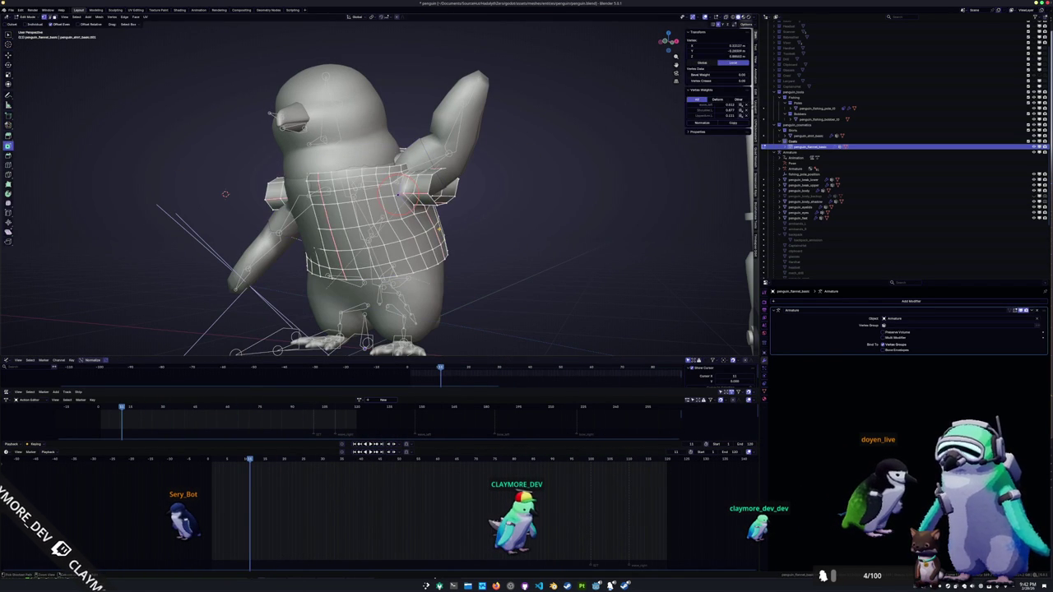
pyautogui.press('Tab')
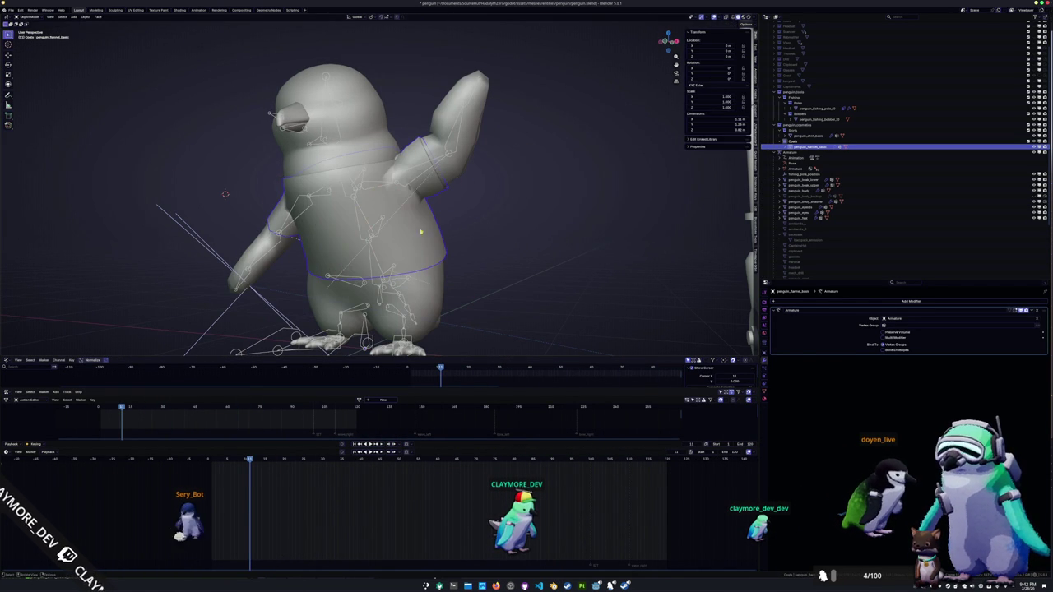
pyautogui.moveTo(253, 466); pyautogui.dragTo(211, 463)
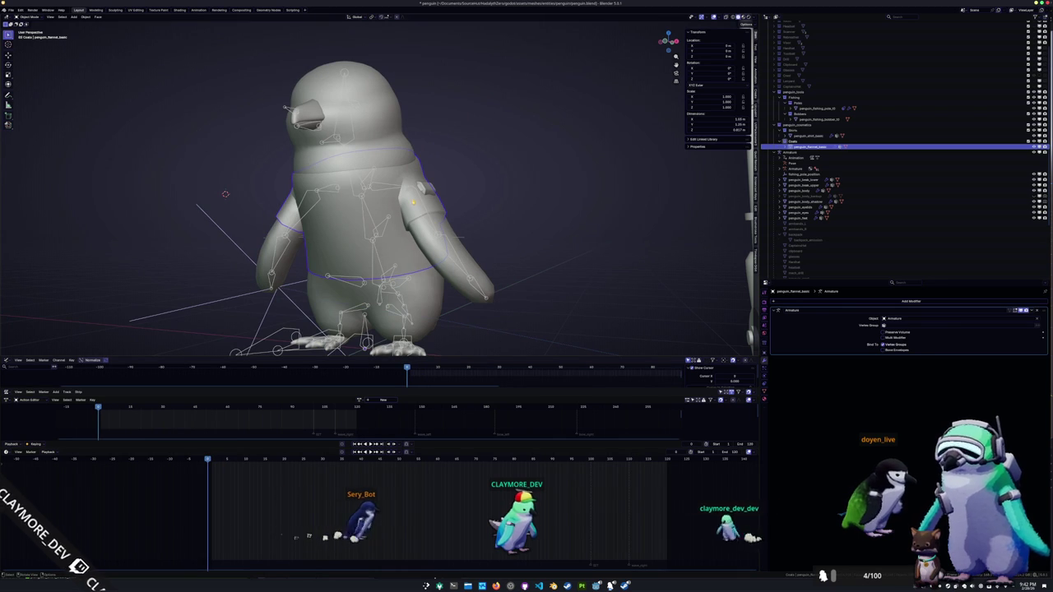
pyautogui.click(434, 222)
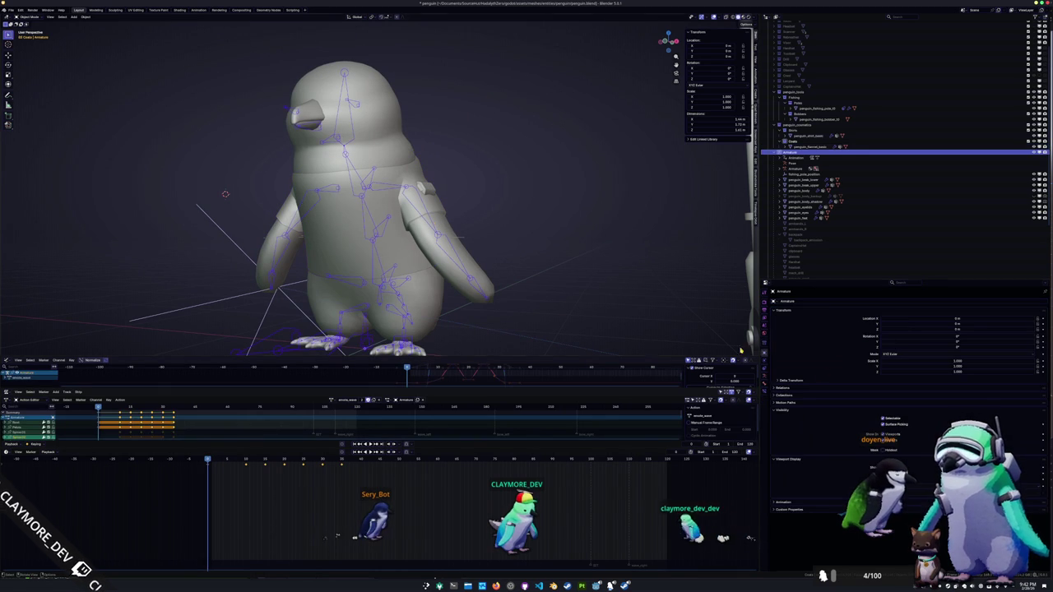
# - Load the T-pose action onto the armature, toggle Pose Mode, and delete the old coat mesh
pyautogui.click(766, 381)
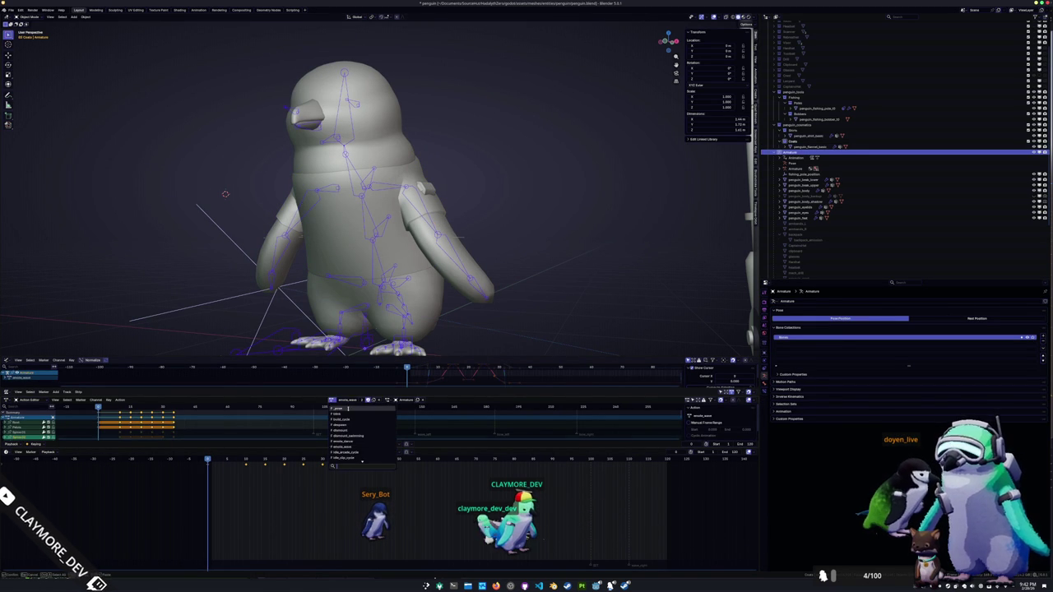
pyautogui.press('Return')
pyautogui.scroll(5, 527, 276)
pyautogui.hotkey('ctrl', 'Tab')
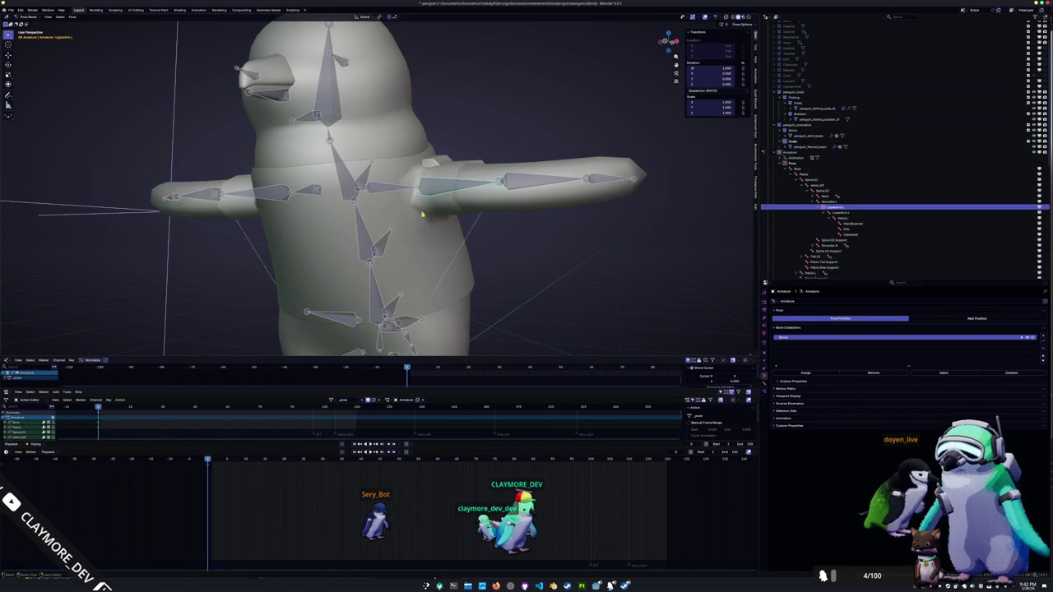
pyautogui.hotkey('ctrl', 'Tab')
pyautogui.click(415, 233)
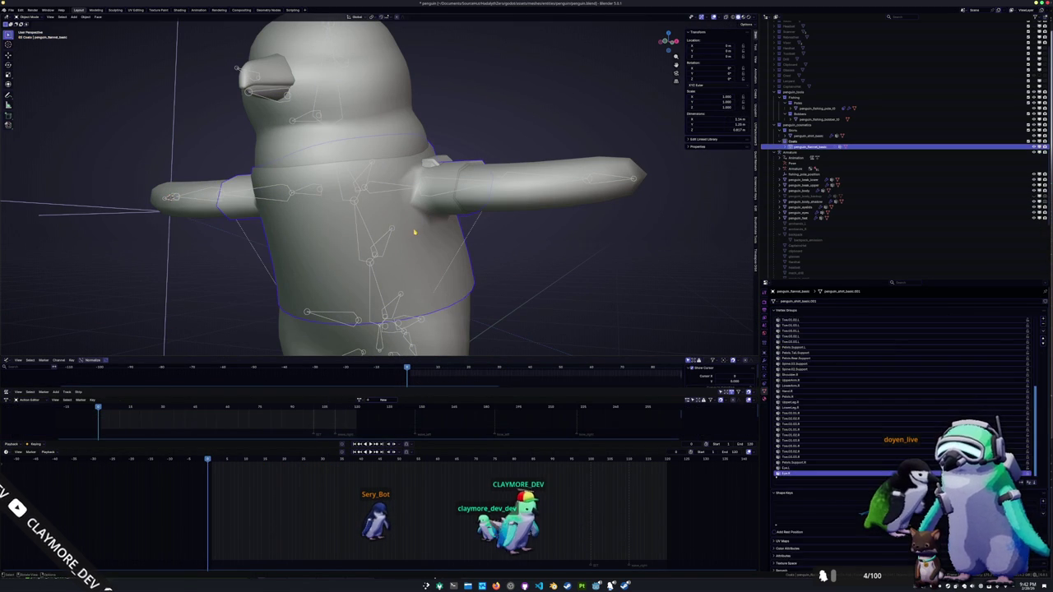
pyautogui.click(415, 231)
# - Duplicate the shirt base in place and inflate it outward with Shrink/Fatten
pyautogui.hotkey('shift', 'd')
pyautogui.press('Escape')
pyautogui.press('Tab')
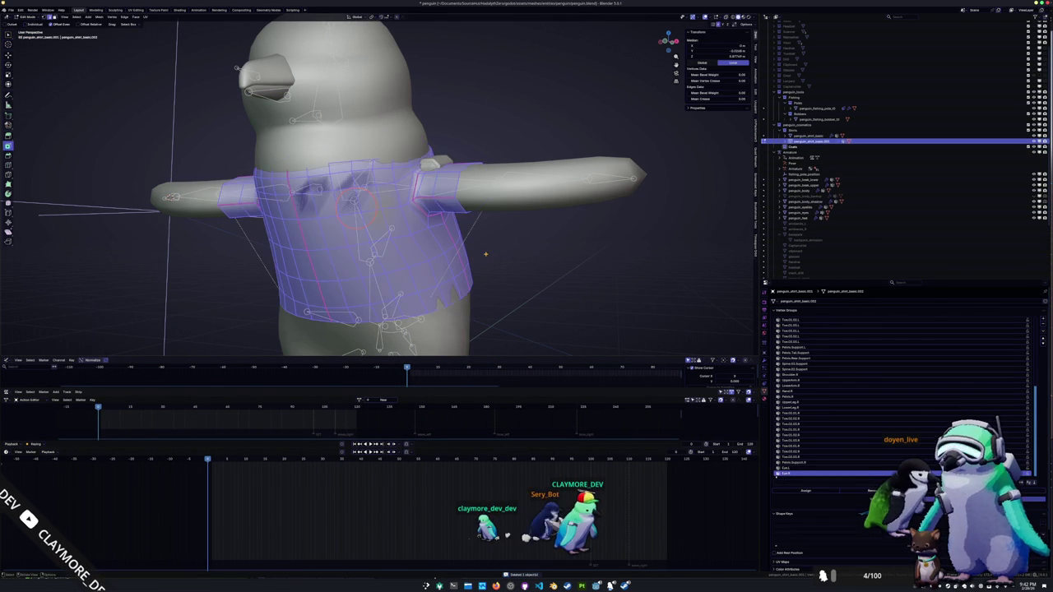
pyautogui.hotkey('alt', 's')
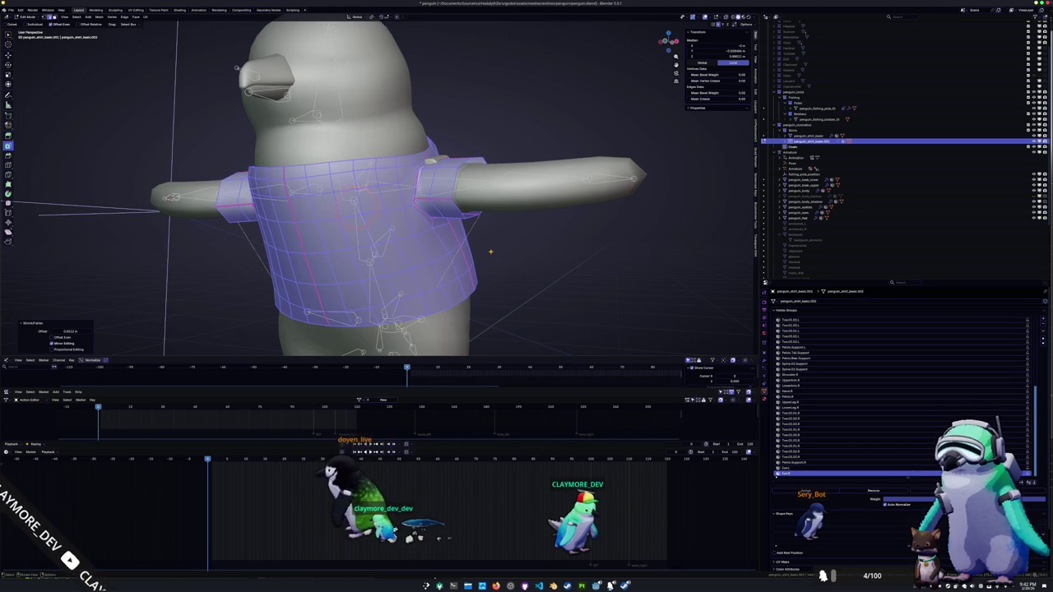
pyautogui.click(490, 251)
# - Dissolve the selected shoulder-seam edges on the duplicated shirt
pyautogui.scroll(3, 451, 252)
pyautogui.hotkey('alt', 'a')
pyautogui.moveTo(449, 222)
pyautogui.mouseDown(button='middle')
pyautogui.moveTo(436, 226)
pyautogui.moveTo(451, 234)
pyautogui.mouseUp(button='middle')
pyautogui.press('x')
pyautogui.click(451, 232)
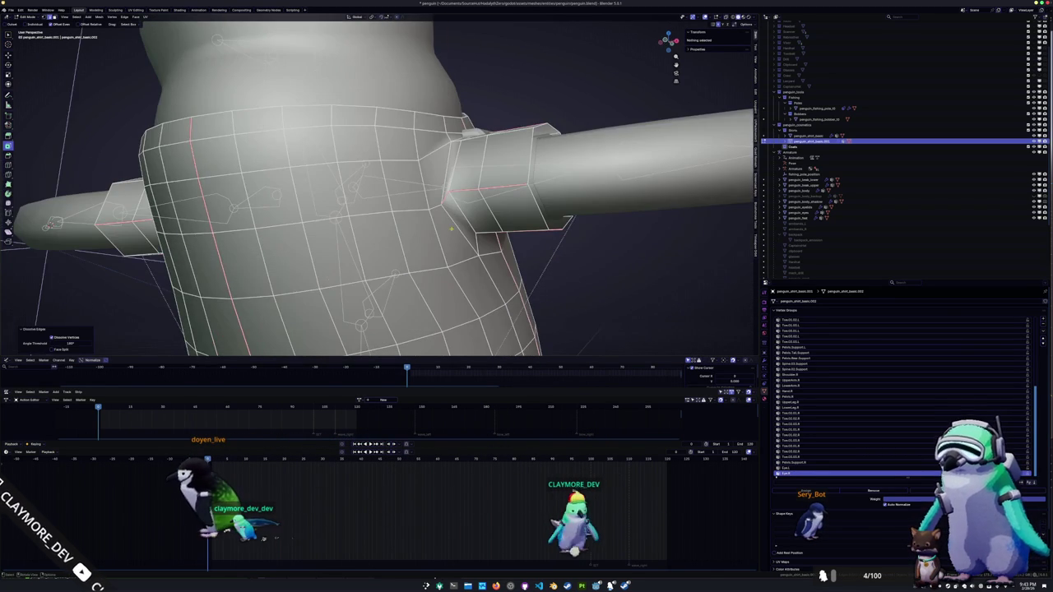
# - Vertex-slide an armpit vertex and the edge loop around the arm socket
pyautogui.click(480, 212)
pyautogui.moveTo(448, 191)
pyautogui.mouseDown(button='middle')
pyautogui.moveTo(473, 205)
pyautogui.moveTo(432, 201)
pyautogui.moveTo(416, 224)
pyautogui.moveTo(427, 228)
pyautogui.mouseUp(button='middle')
pyautogui.press('g')
pyautogui.press('g')
pyautogui.click(485, 216)
pyautogui.keyDown('alt'); pyautogui.click(416, 224); pyautogui.keyUp('alt')
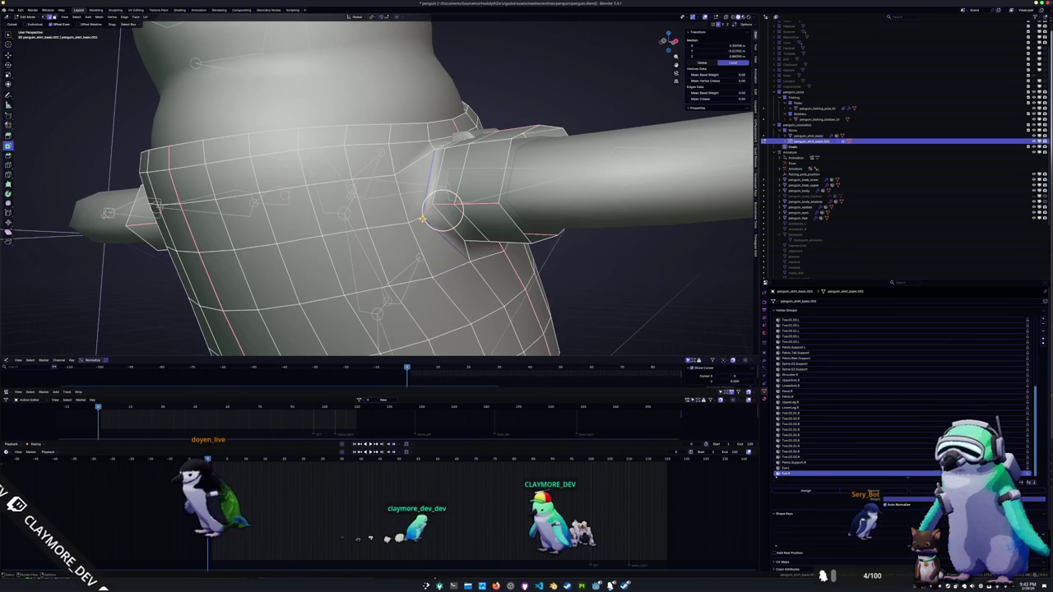
pyautogui.click(420, 211)
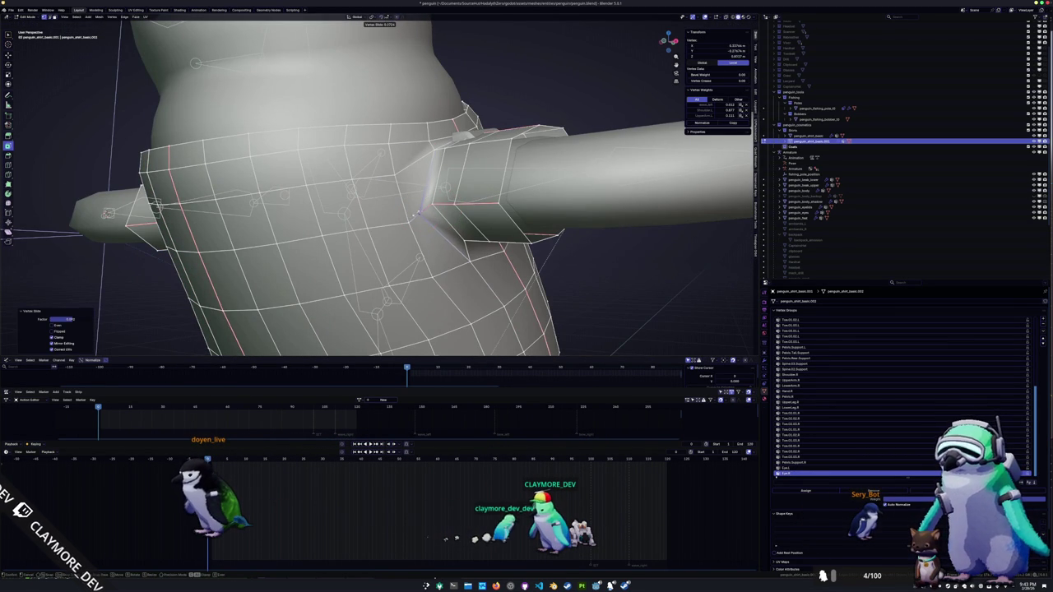
pyautogui.moveTo(416, 213); pyautogui.dragTo(374, 268, button='middle')
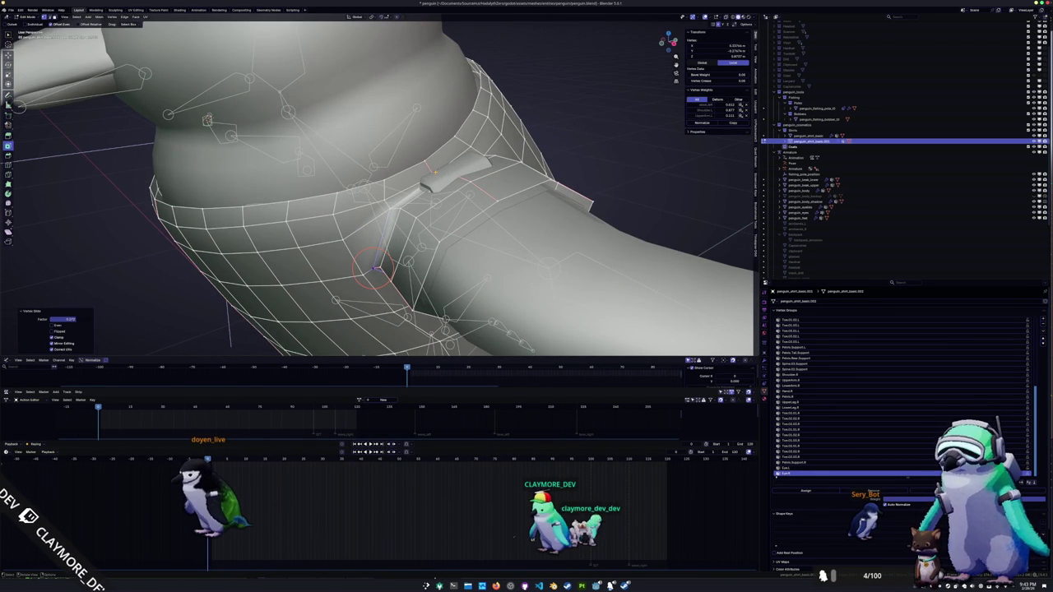
pyautogui.click(433, 174)
pyautogui.moveTo(433, 175); pyautogui.dragTo(390, 207, button='middle')
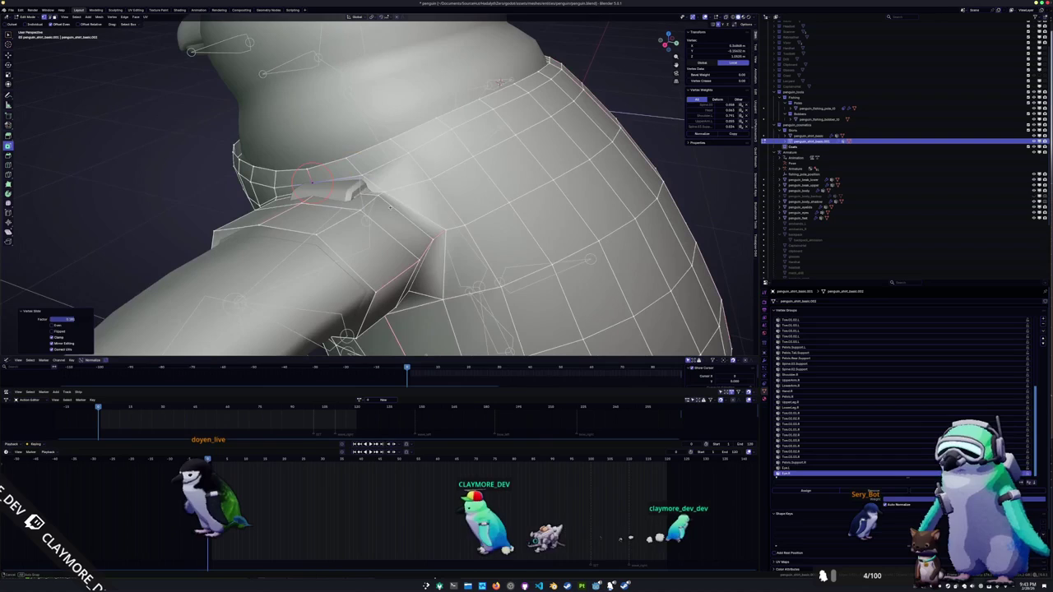
# - Select additional armpit vertices and shoulder edges around the arm socket
pyautogui.keyDown('shift'); pyautogui.click(362, 185); pyautogui.keyUp('shift')
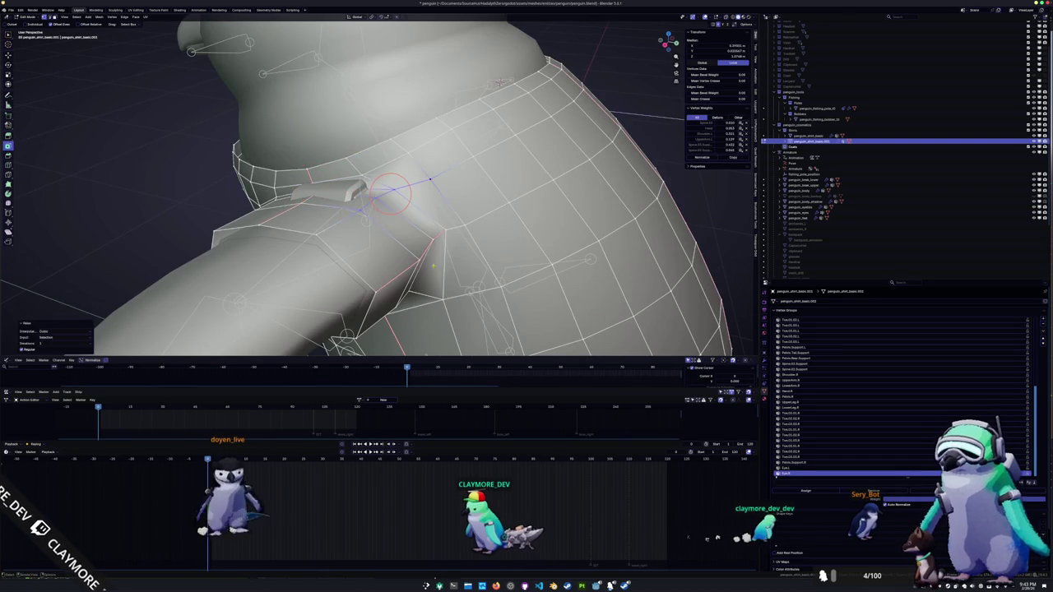
pyautogui.moveTo(362, 185); pyautogui.dragTo(366, 150, button='middle')
pyautogui.keyDown('shift'); pyautogui.click(541, 147); pyautogui.keyUp('shift')
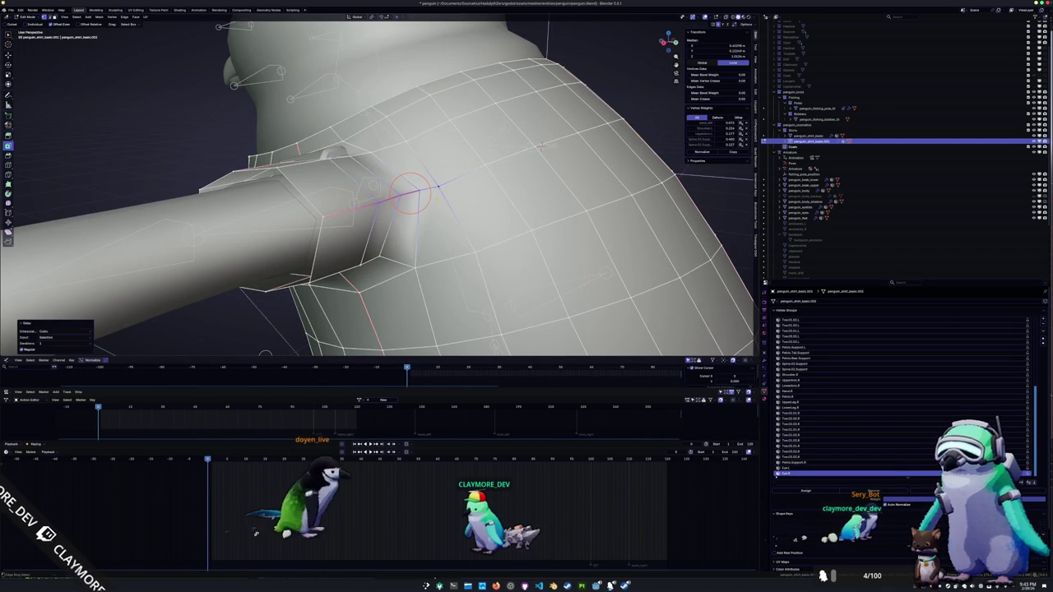
pyautogui.moveTo(541, 146); pyautogui.dragTo(560, 238, button='middle')
pyautogui.click(348, 175)
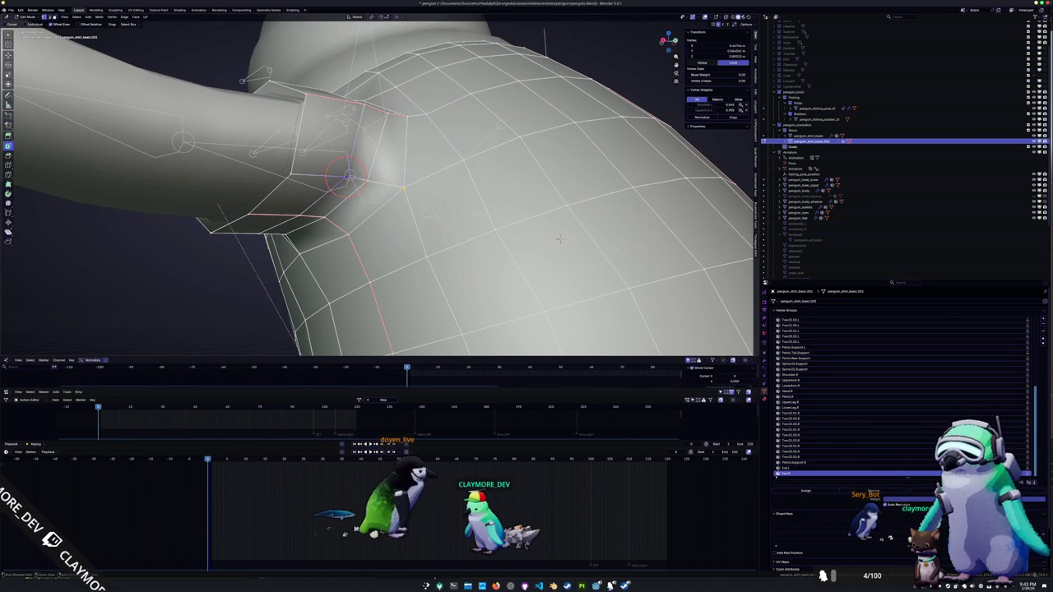
pyautogui.keyDown('shift'); pyautogui.click(374, 182); pyautogui.keyUp('shift')
pyautogui.click(301, 215)
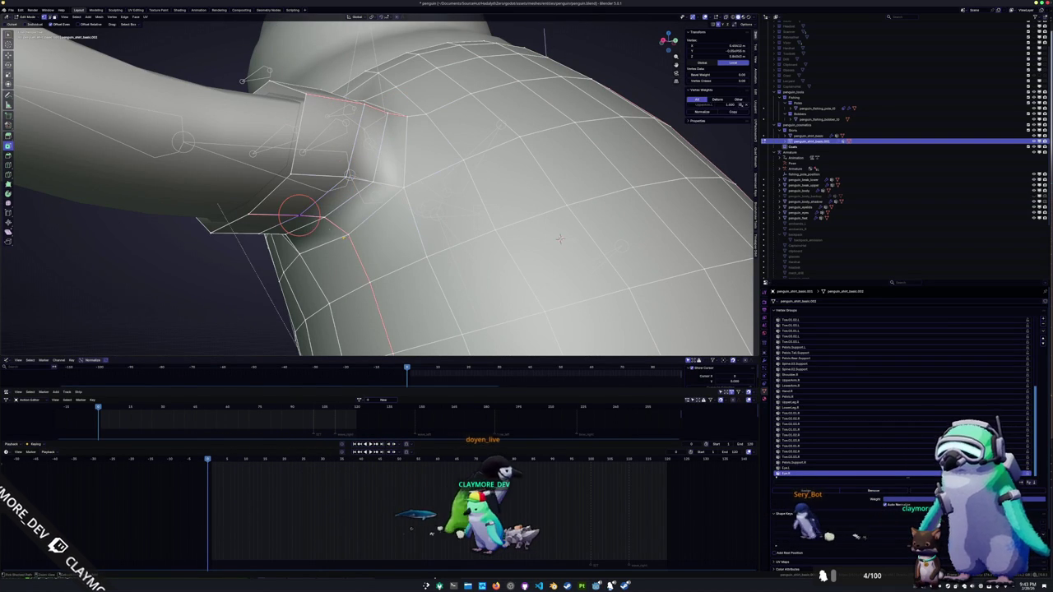
pyautogui.moveTo(560, 238); pyautogui.dragTo(500, 226, button='middle')
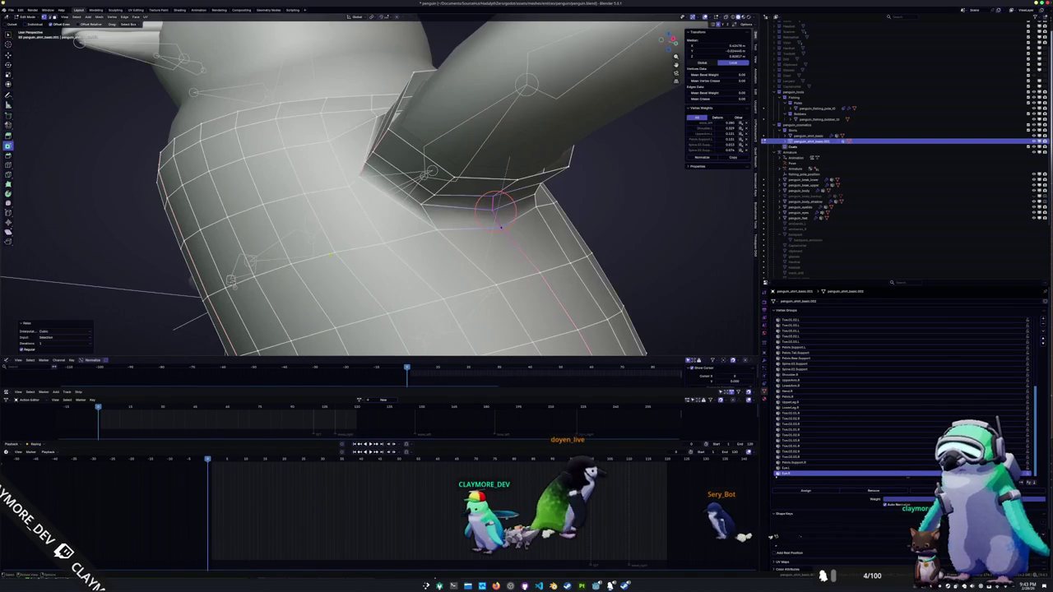
# - Select the under-arm edge path and shoulder-seam edges, then return to Object Mode
pyautogui.click(434, 229)
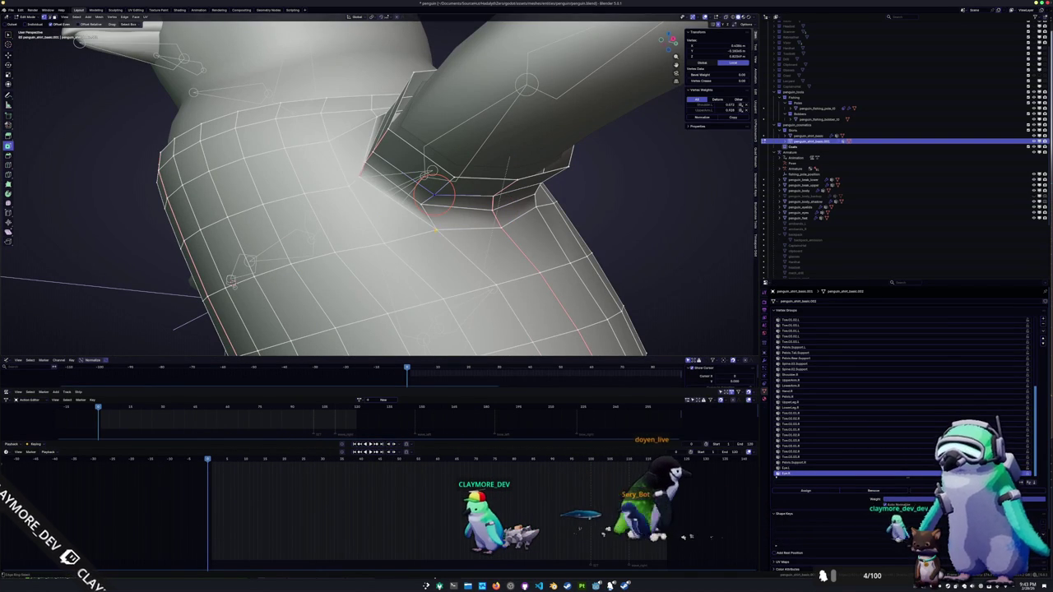
pyautogui.keyDown('ctrl'); pyautogui.click(432, 211); pyautogui.keyUp('ctrl')
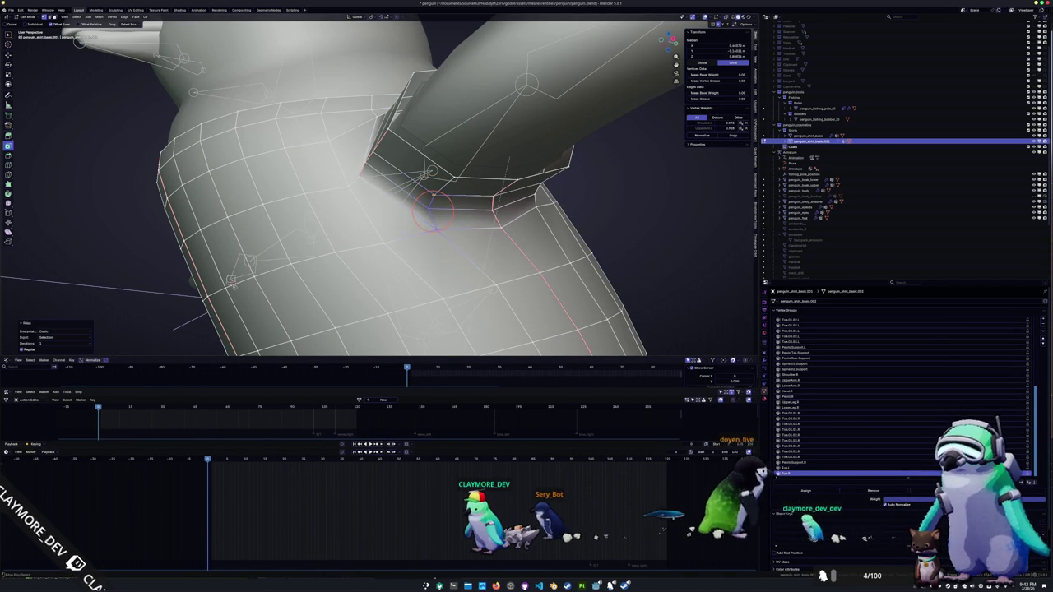
pyautogui.moveTo(431, 210)
pyautogui.mouseDown(button='middle')
pyautogui.moveTo(431, 223)
pyautogui.moveTo(474, 235)
pyautogui.mouseUp(button='middle')
pyautogui.click(431, 223)
pyautogui.keyDown('ctrl'); pyautogui.click(431, 223); pyautogui.keyUp('ctrl')
pyautogui.press('Tab')
pyautogui.scroll(-5, 474, 236)
pyautogui.moveTo(474, 257); pyautogui.dragTo(432, 255, button='middle')
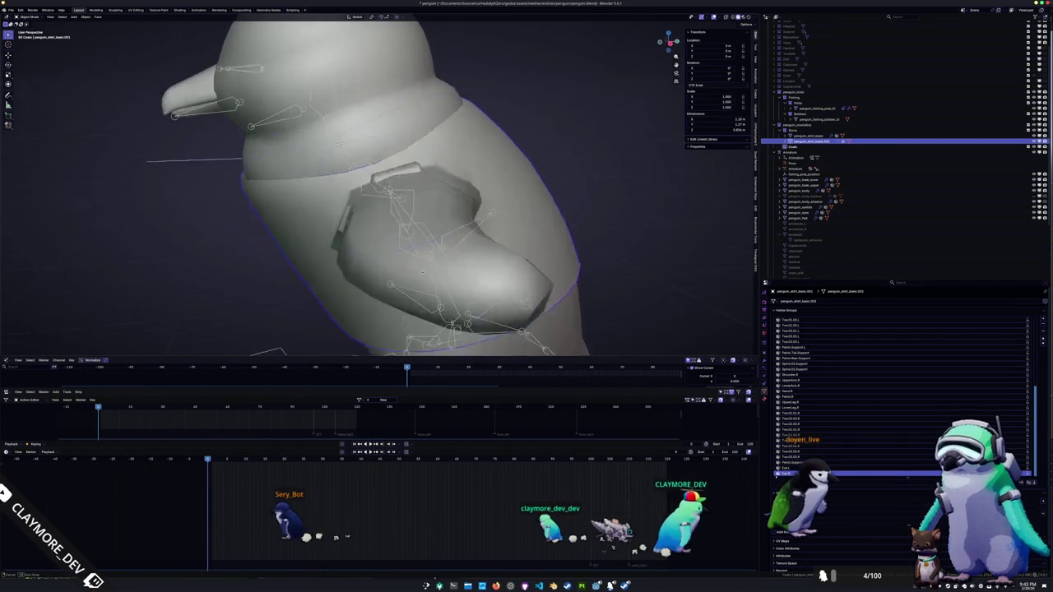
# - Apply Shade Smooth to the duplicated shirt
pyautogui.press('Tab')
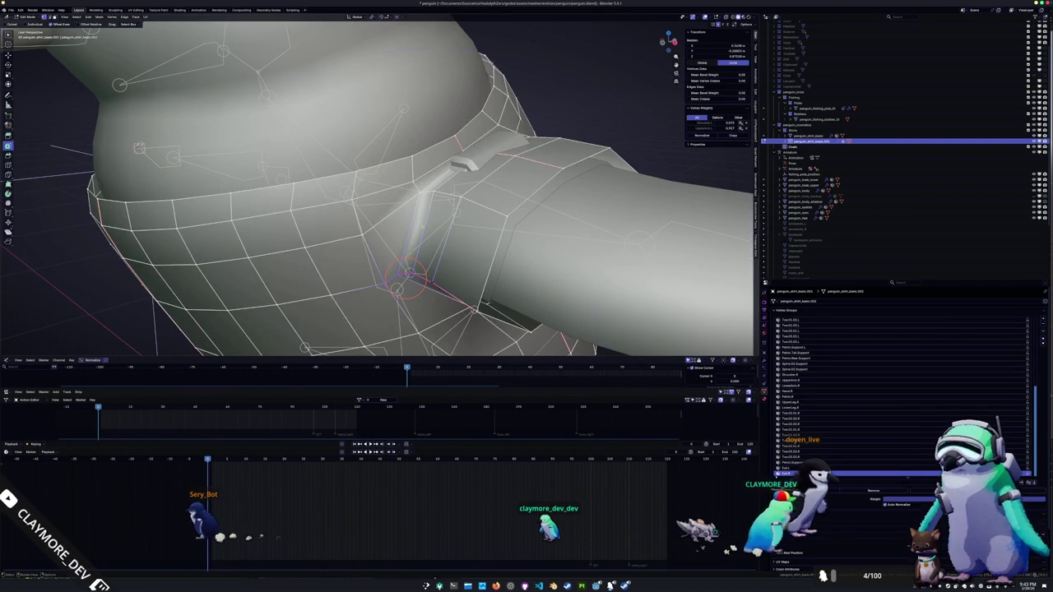
pyautogui.press('Tab')
pyautogui.rightClick(387, 243)
pyautogui.click(362, 247)
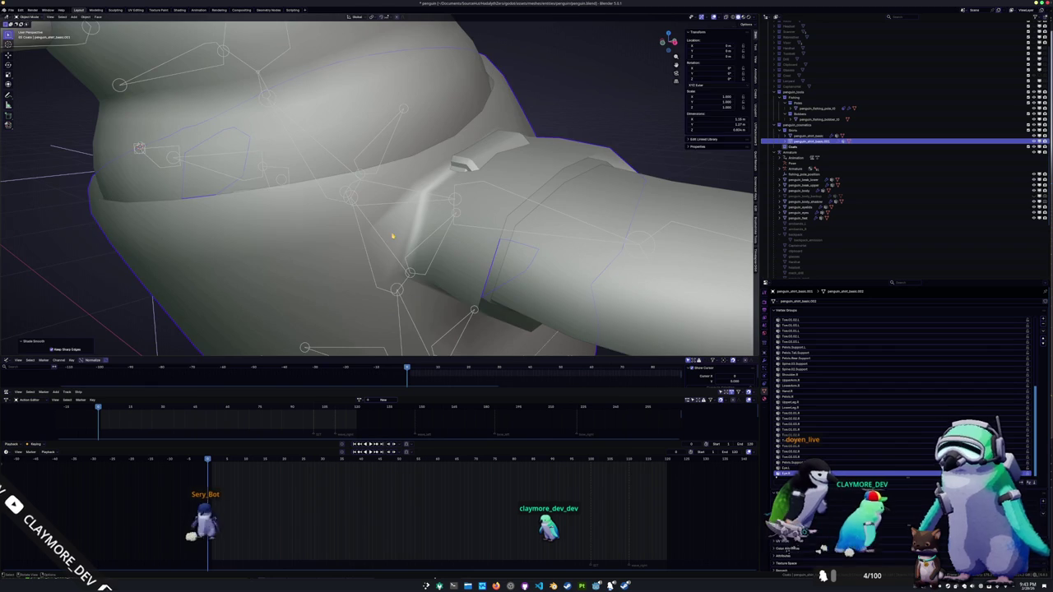
# - Snap the 3D cursor to a shoulder vertex, edge-slide the collar loop, and exit Edit Mode
pyautogui.press('Tab')
pyautogui.moveTo(392, 236); pyautogui.dragTo(450, 189, button='middle')
pyautogui.click(507, 241)
pyautogui.moveTo(507, 241); pyautogui.dragTo(454, 191, button='middle')
pyautogui.keyDown('shift'); pyautogui.rightClick(450, 177); pyautogui.keyUp('shift')
pyautogui.keyDown('alt'); pyautogui.click(329, 191); pyautogui.keyUp('alt')
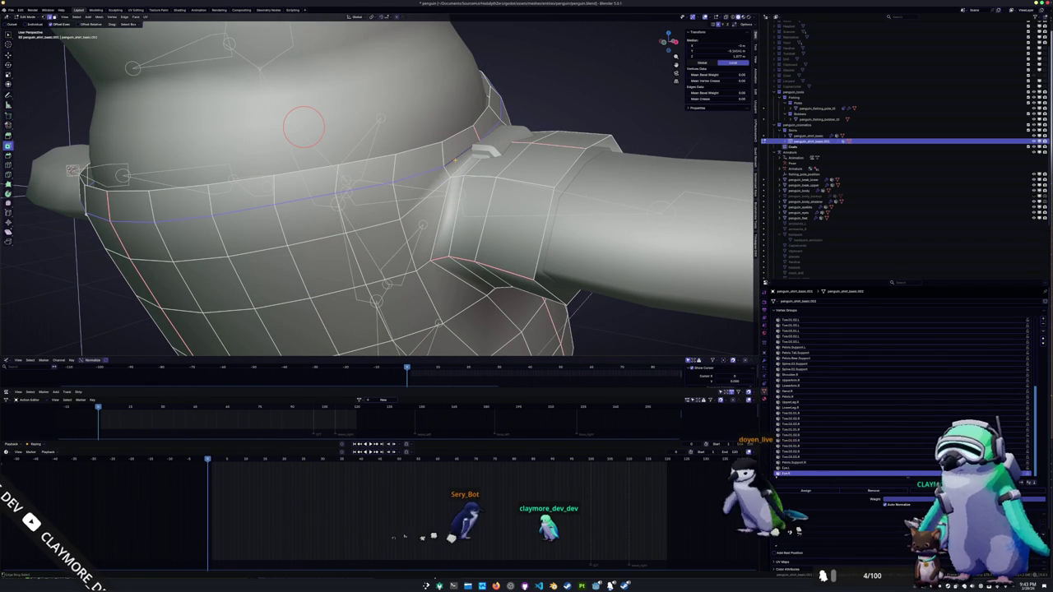
pyautogui.click(460, 161)
pyautogui.scroll(-5, 453, 177)
pyautogui.press('Tab')
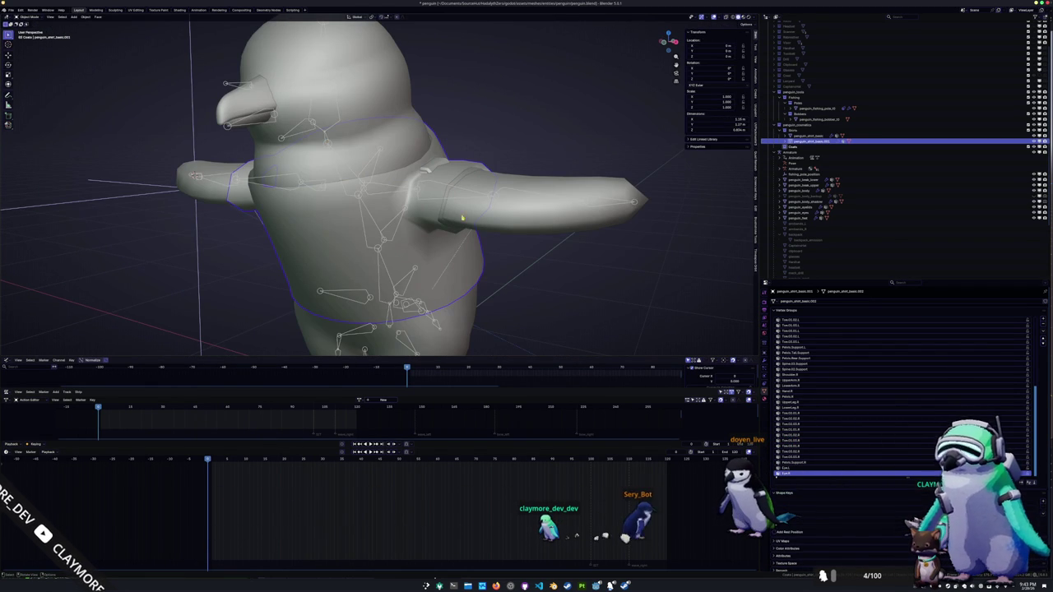
# - Select the penguin's armature and switch it into Pose Mode in its T-pose
pyautogui.click(494, 200)
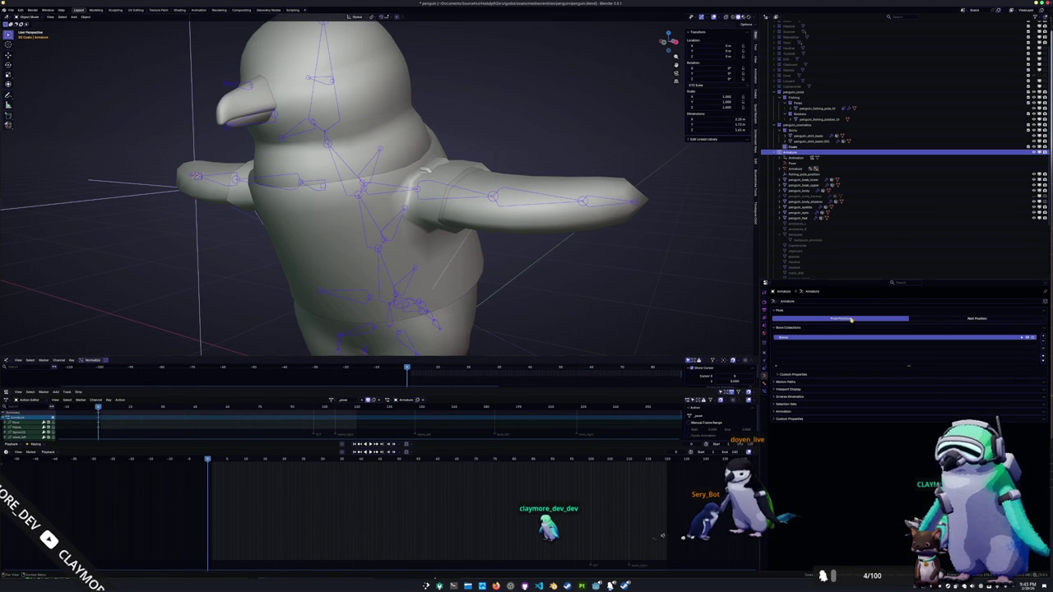
pyautogui.hotkey('ctrl', 'Tab')
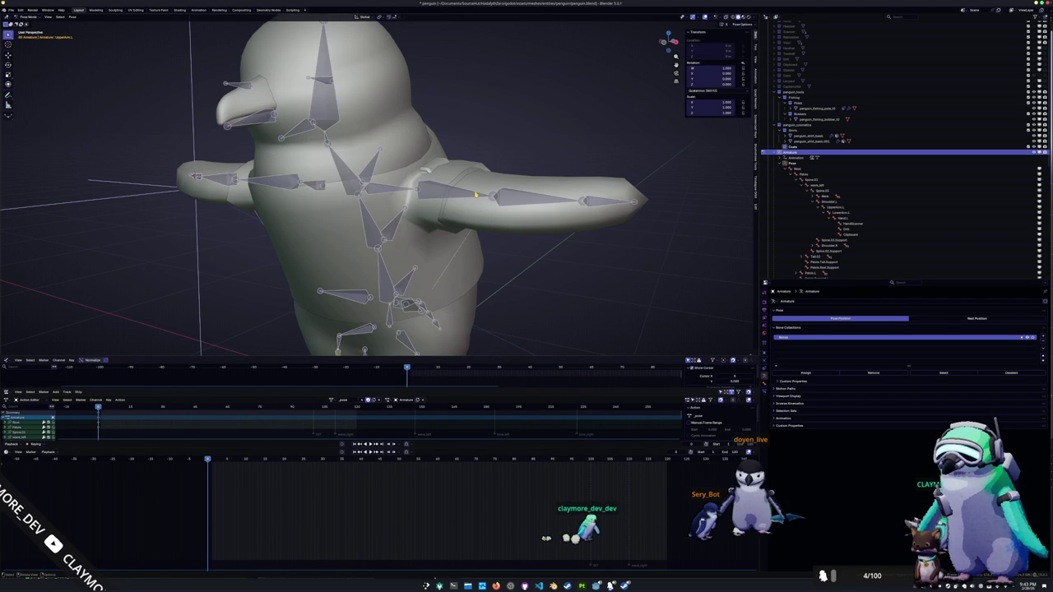